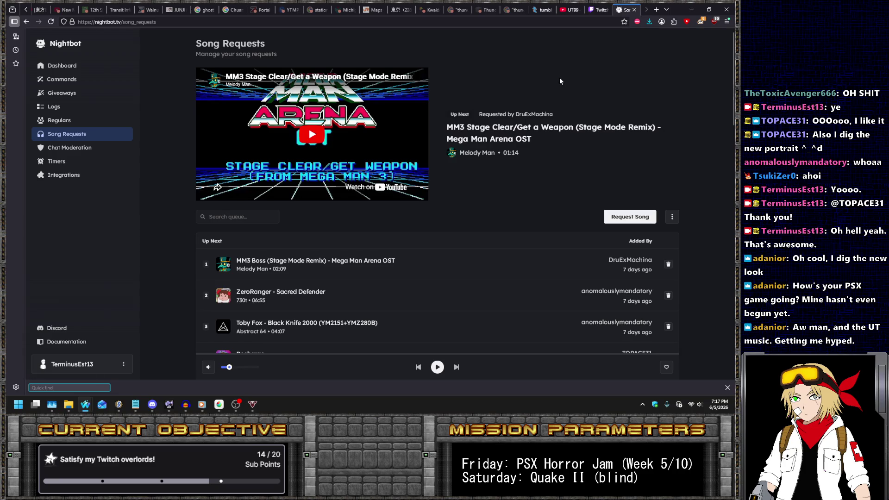
Submit a Nightbot song request for 'ul everff ost'.
left_click(629, 217)
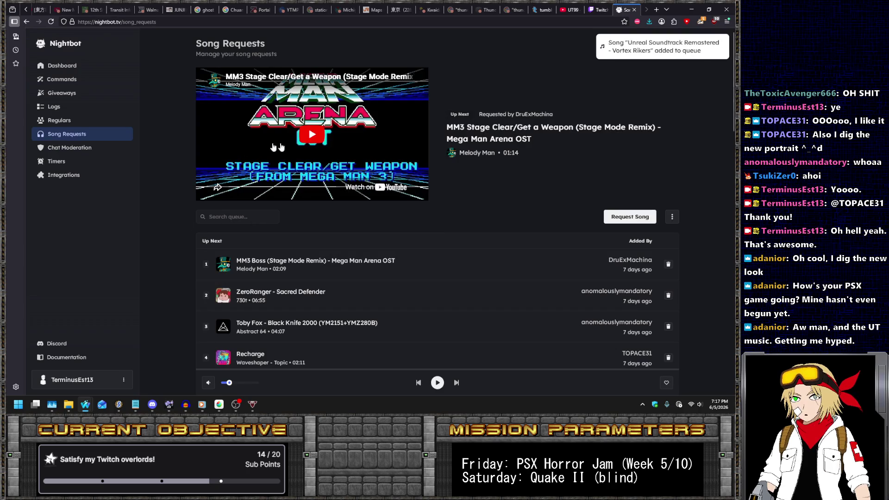
left_click(312, 135)
left_click(629, 217)
type("un")
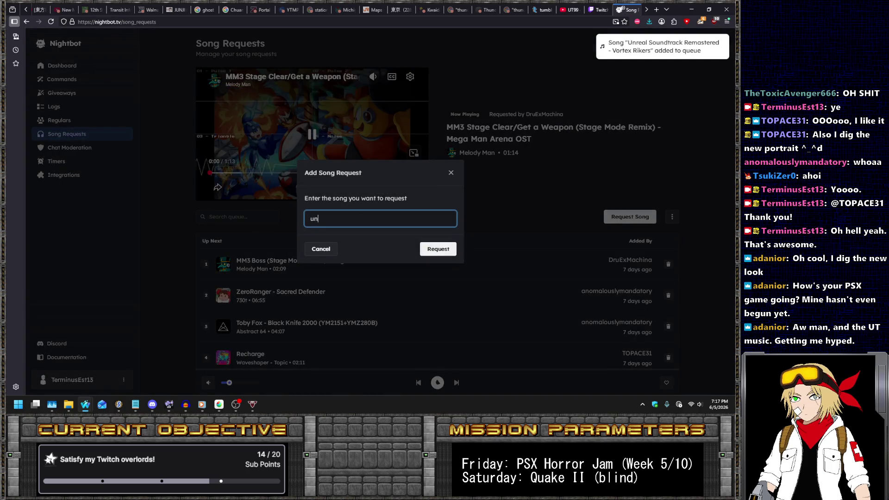
type("l ")
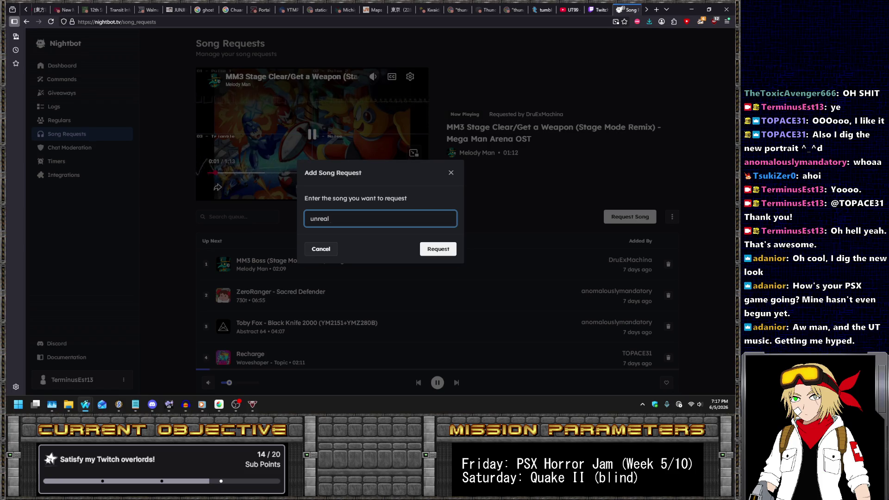
type("ever")
type("ff ost")
key("Return")
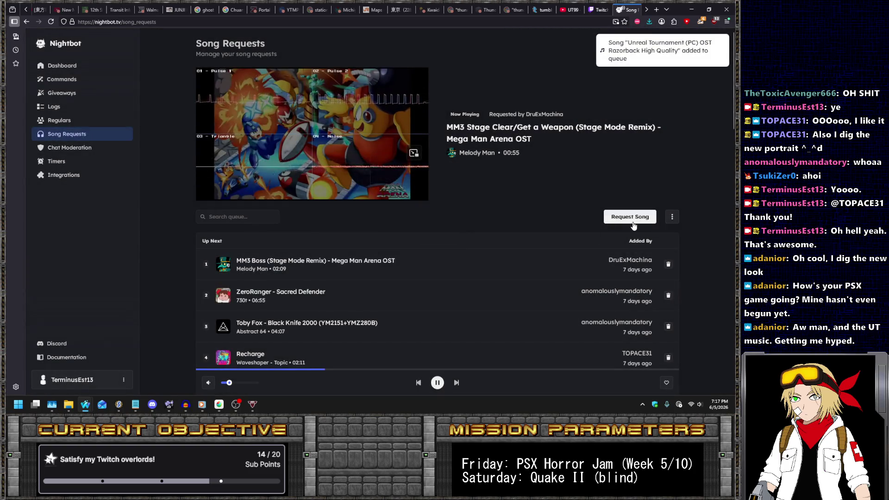
Request more Unreal tracks, ending with an 'unreal tournament 4 destroyer' request for the Destroyer track.
left_click(633, 218)
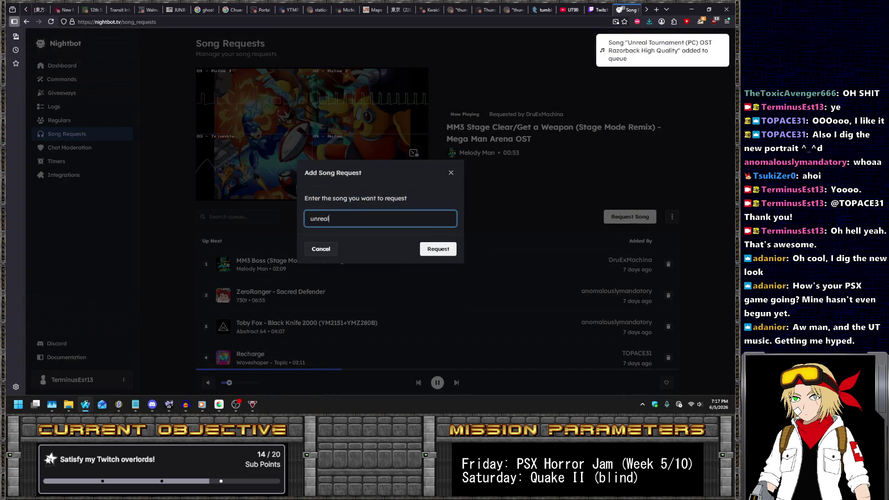
type("l")
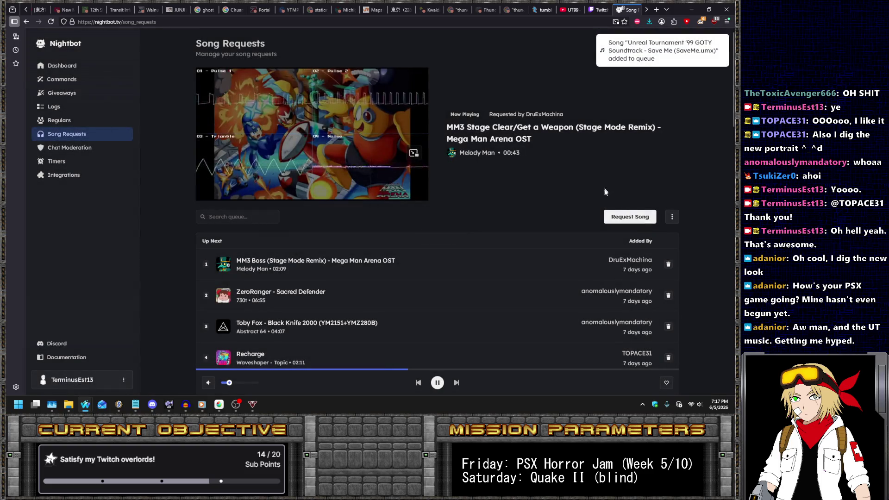
left_click(625, 221)
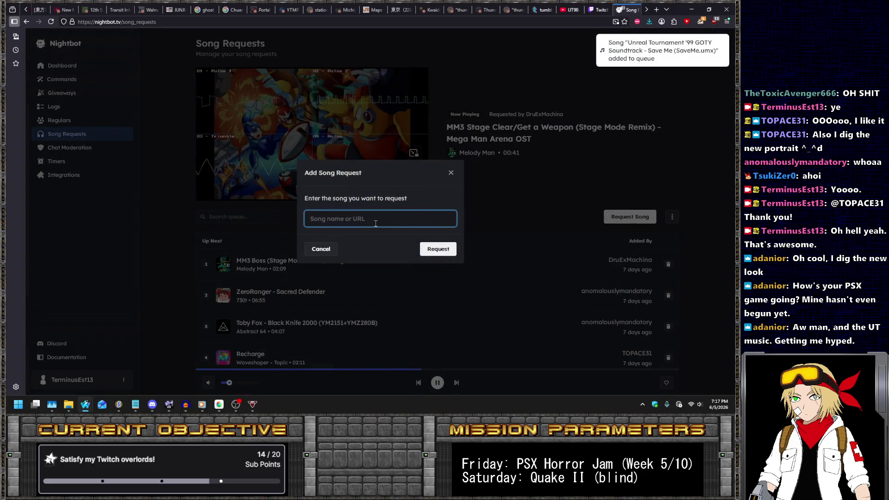
type("unreal t")
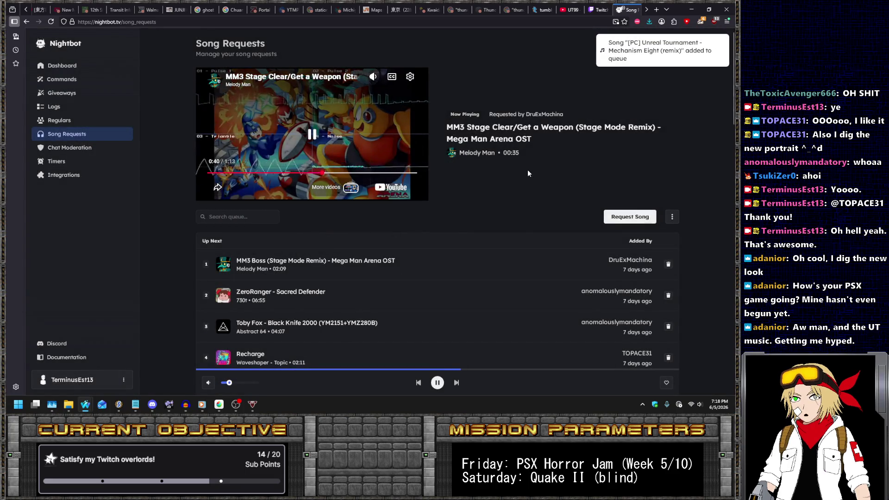
left_click(626, 218)
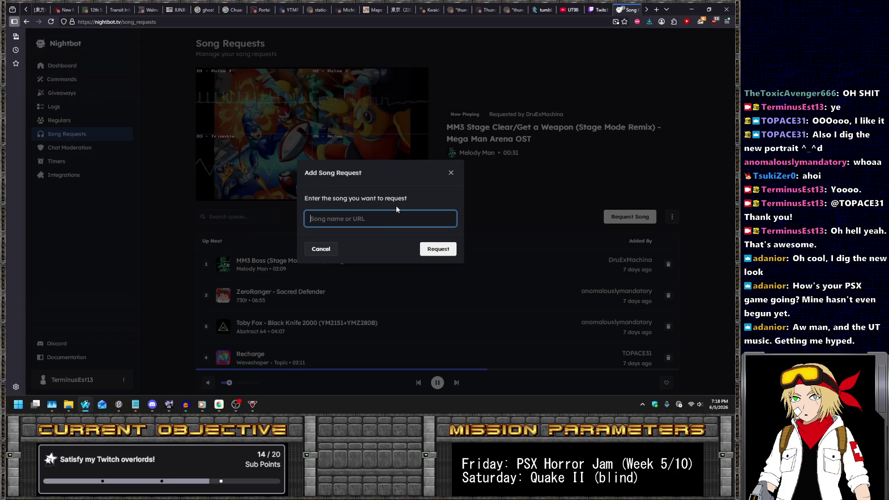
type("unreal tournament 4 destroyer")
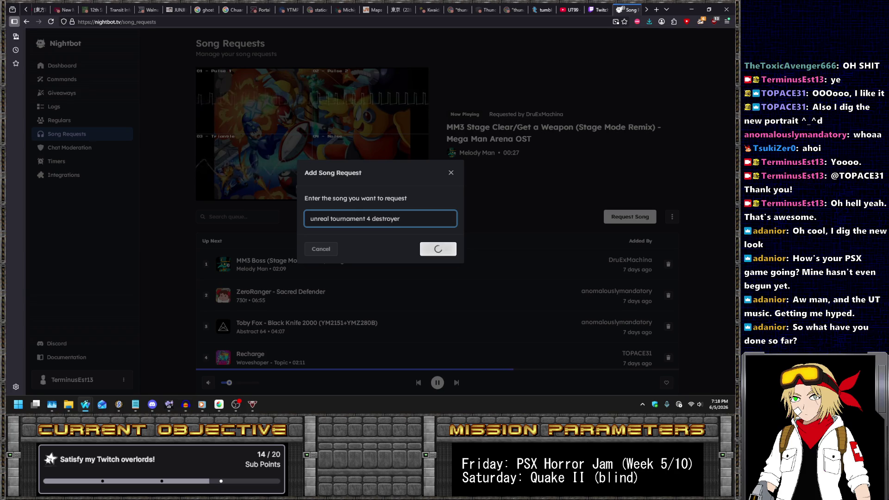
scroll(515, 209, "down", 4)
Queue 'Unreal Gold Soundtrack - Nali Chant', correcting 'navi' to 'nali', then switch to SLADE.
scroll(514, 209, "down", 4)
scroll(518, 210, "up", 4)
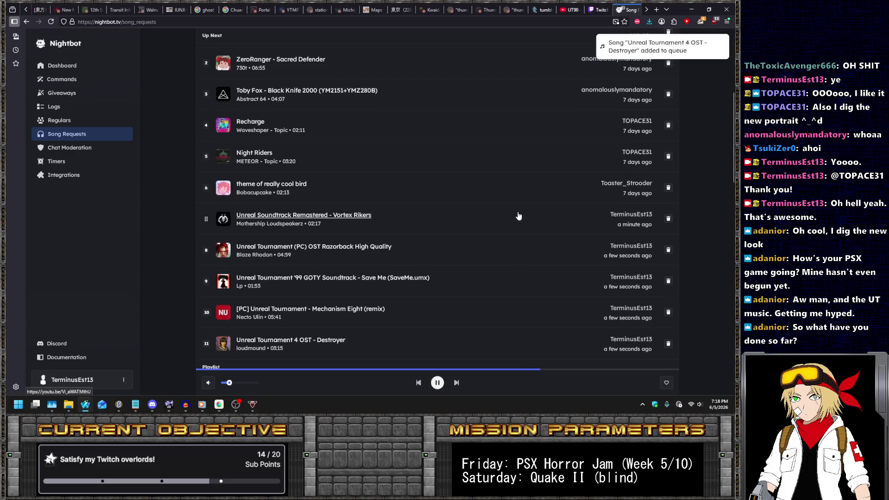
scroll(519, 208, "up", 3)
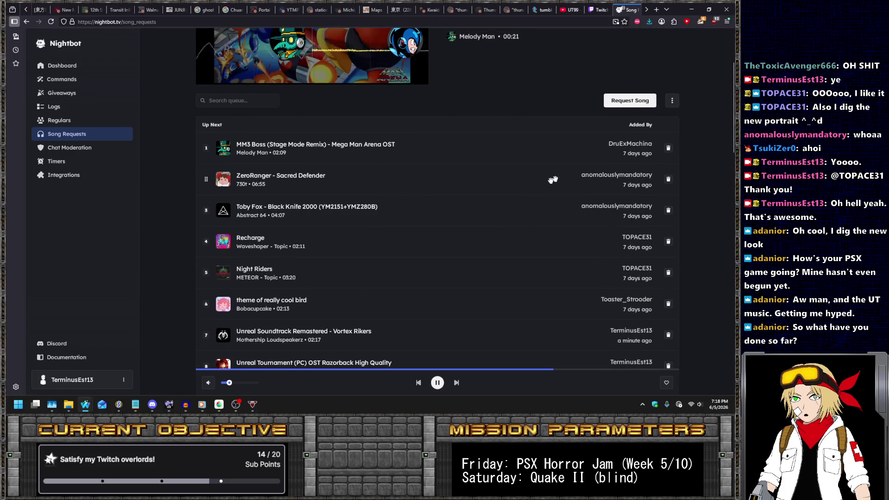
left_click(629, 101)
type("unreal ost navi chant")
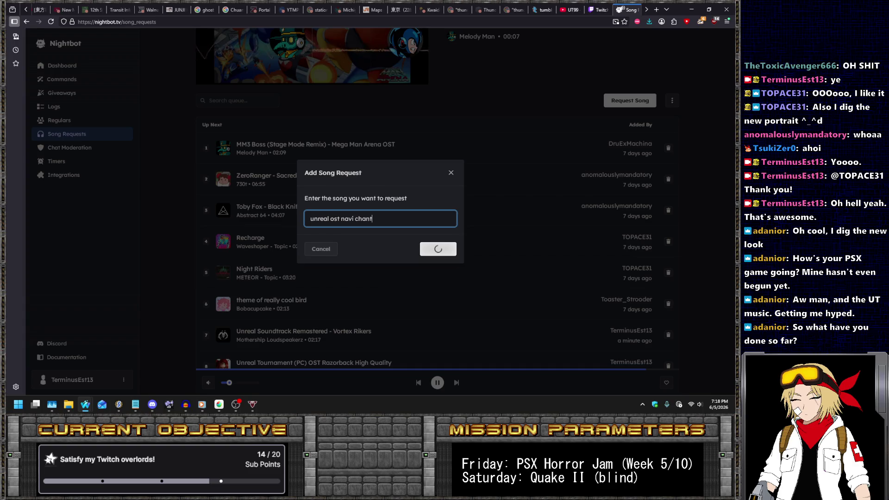
key("ctrl+Left")
key("ctrl+shift+Left")
type("nali")
key("Return")
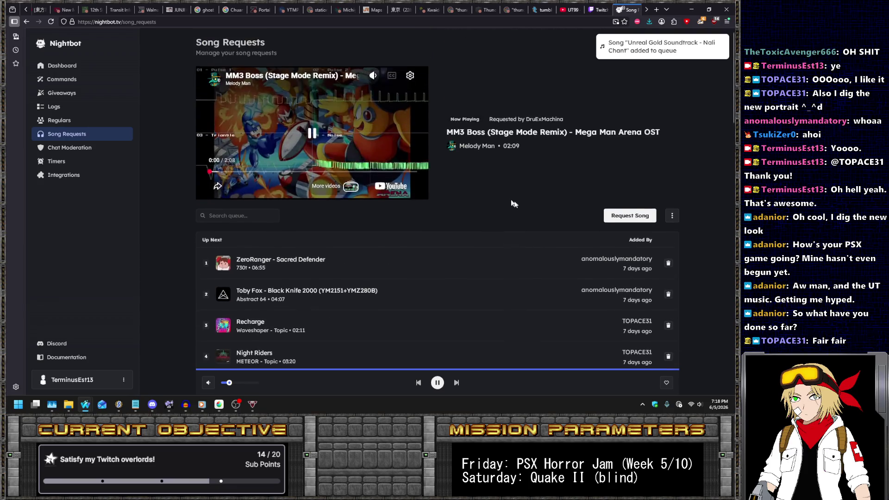
scroll(546, 209, "up", 3)
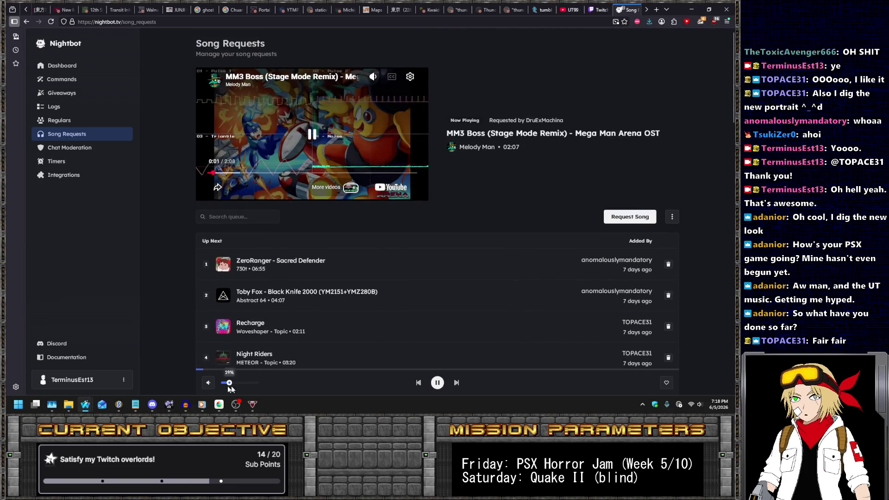
left_click(121, 406)
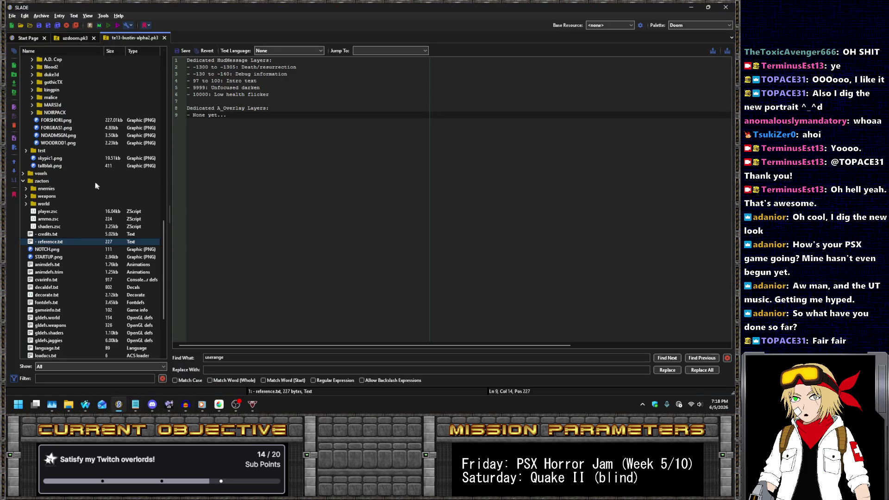
Select NOADMSGN.png and run te13-bustin-alpha2.pk3 in UZDoom.
left_click(81, 136)
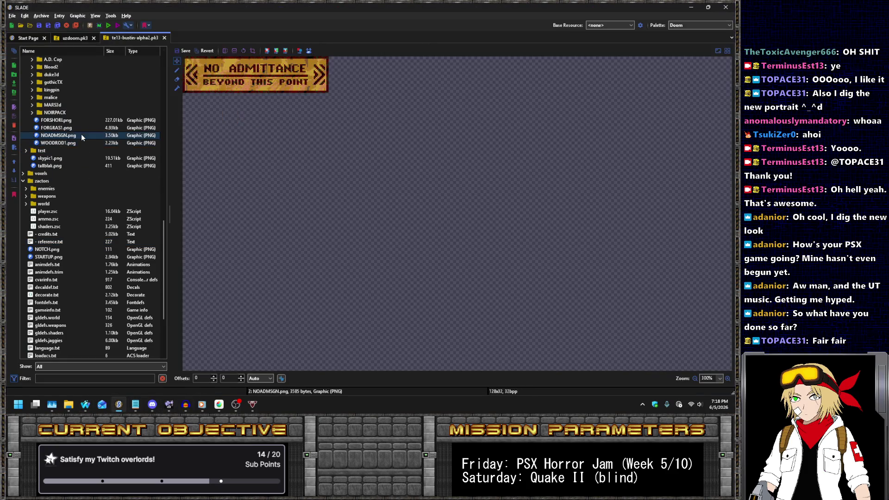
left_click(108, 26)
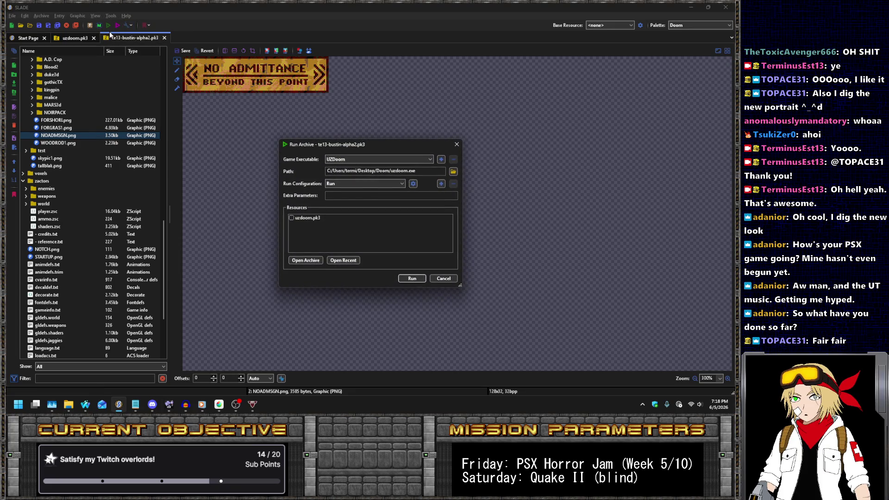
key("Return")
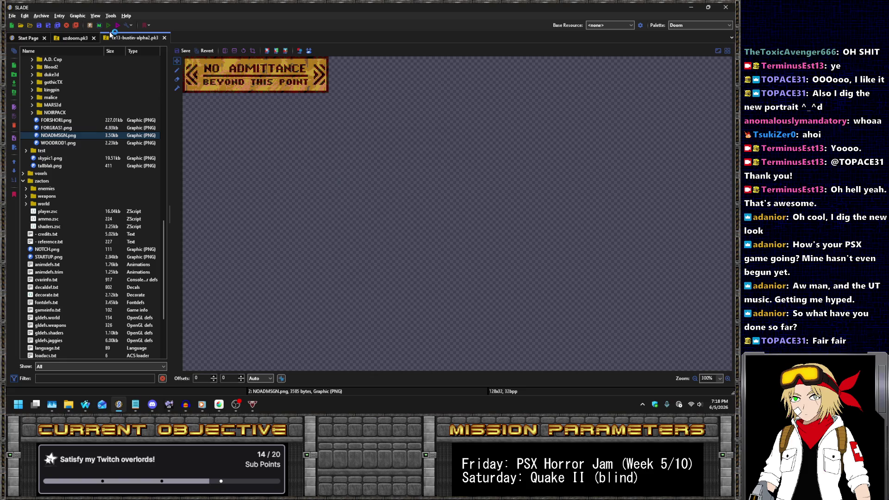
key("Return")
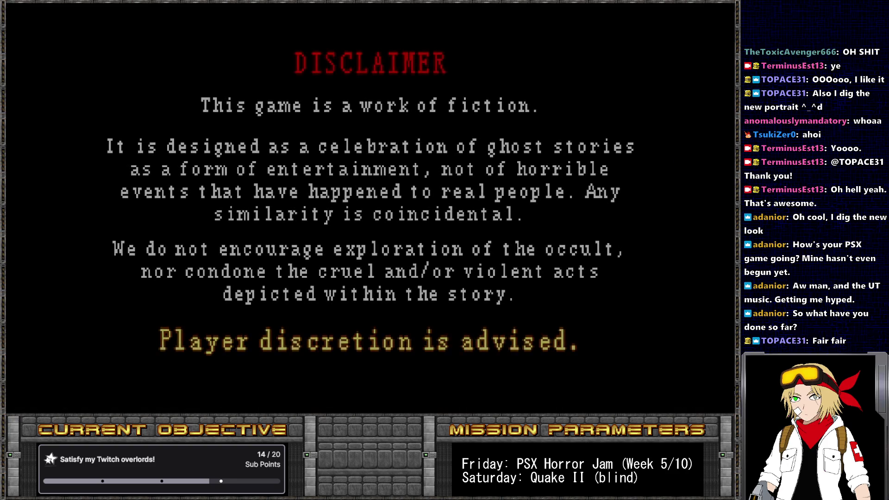
Start a new game from the main menu via START and the episode choice.
key("Return")
key("Escape")
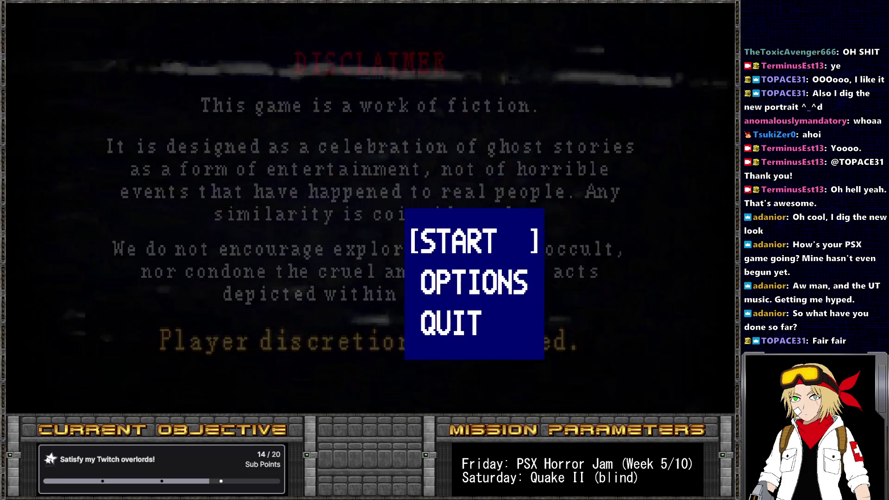
key("Escape")
key("Escape")
key("Down")
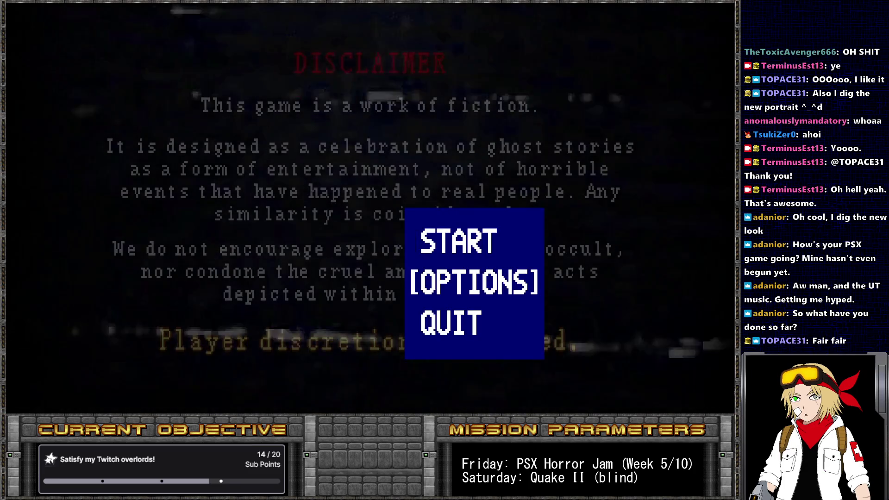
key("Up")
key("Up")
key("Down")
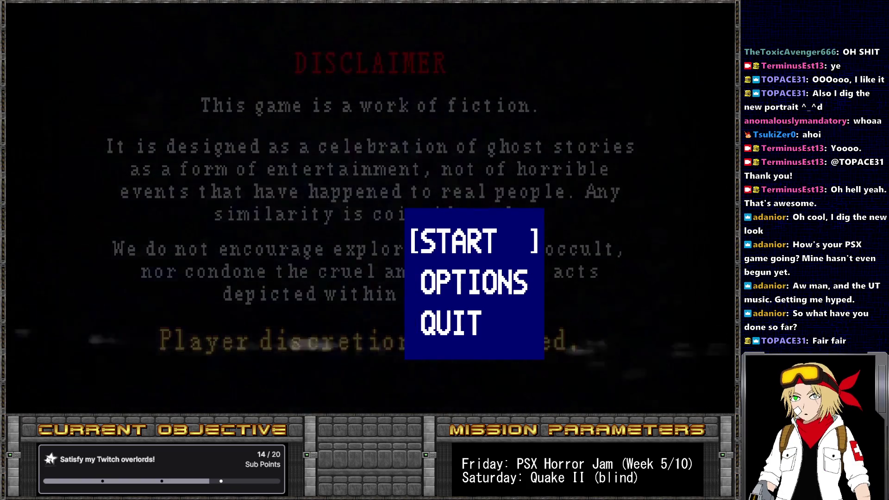
key("Return")
key("Return")
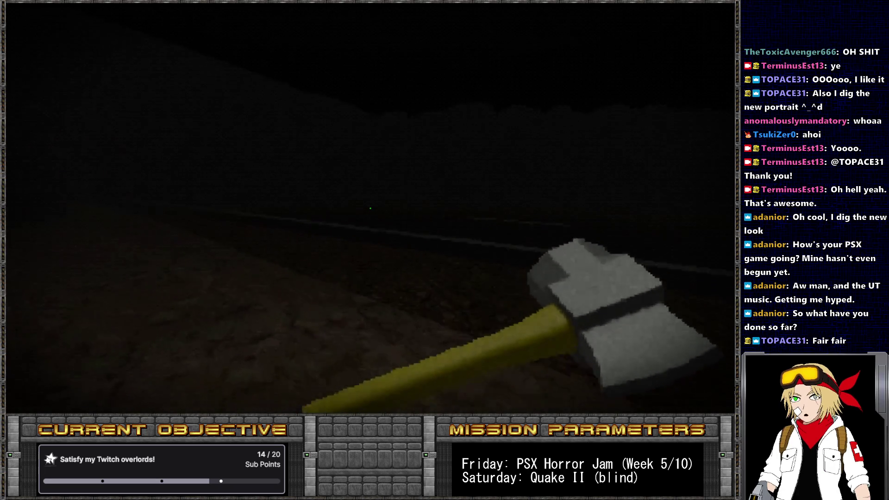
Switch to the Aural Spectrometer G200, then the ASP Blaster Mk. III, and open the console.
key("2")
key("3")
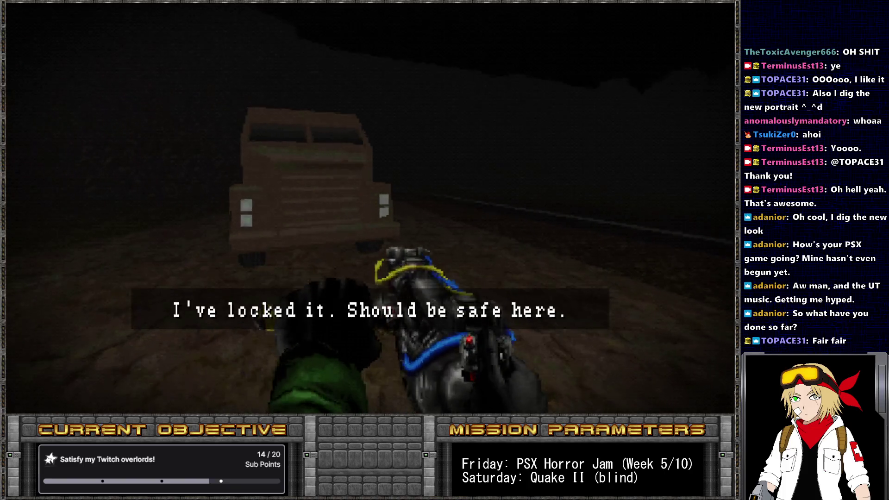
key("grave")
type("crosshair")
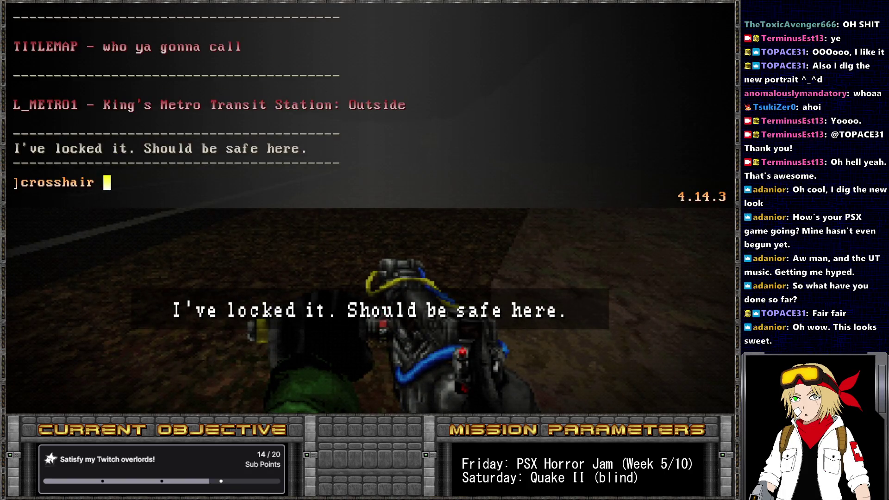
Enable the crosshair with the console command 'cross 1' and close the console.
type("1")
key("Return")
key("grave")
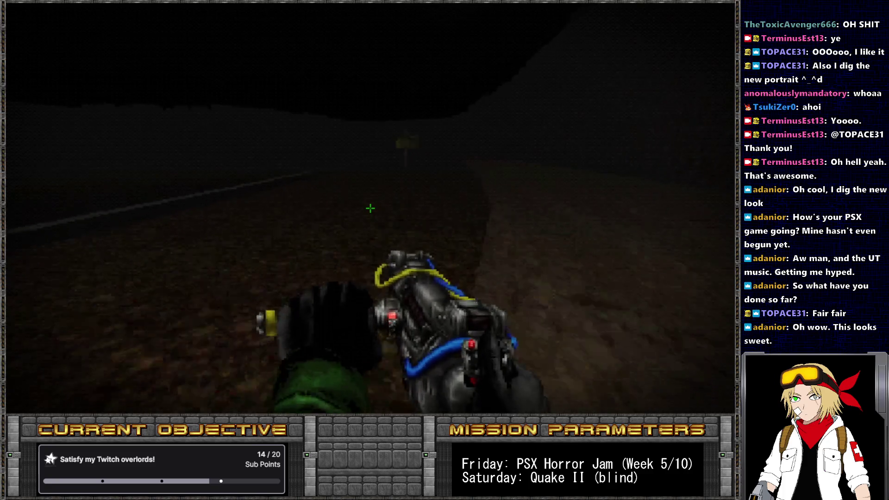
Inspect the caution sign, locked green car, No Admittance sign and rockfall.
key("w")
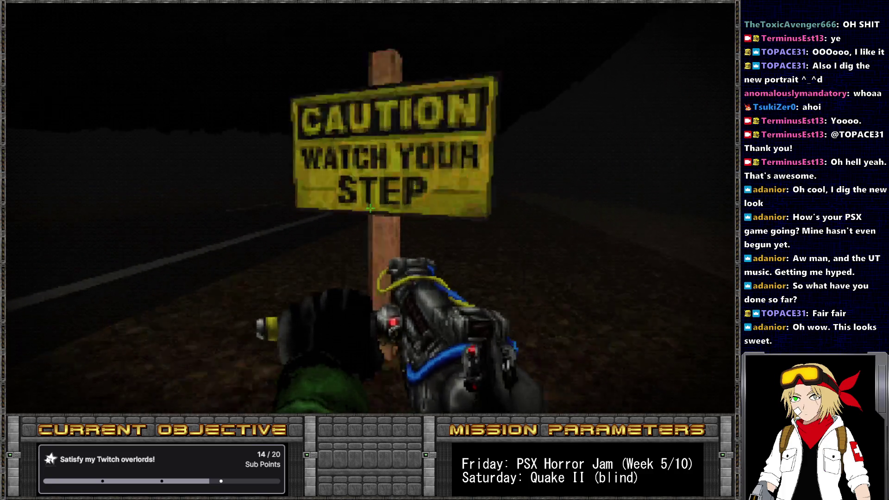
key("e")
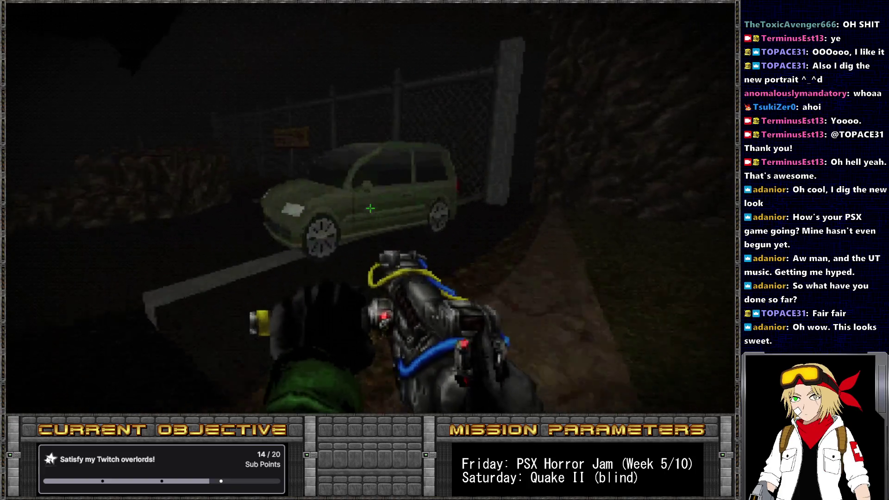
key("e")
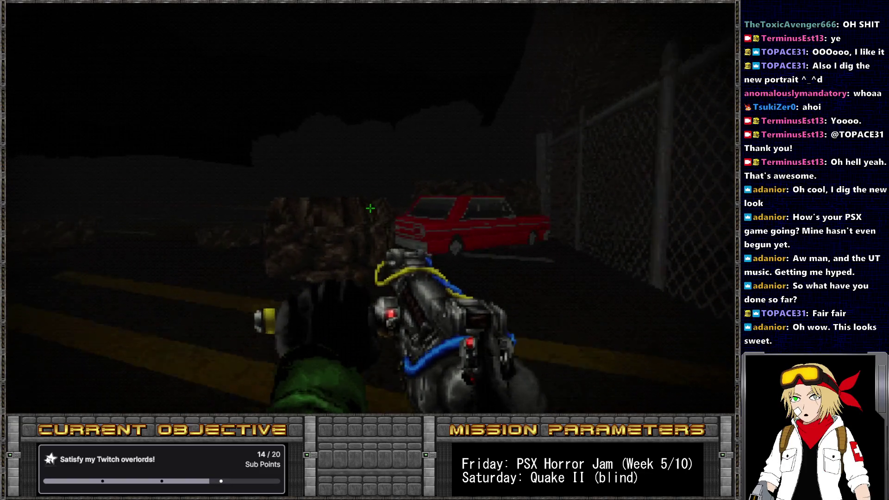
key("e")
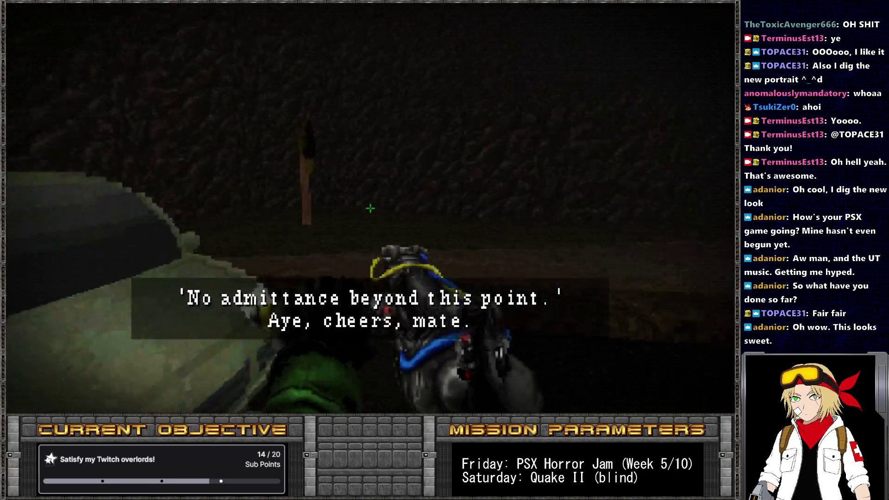
key("e")
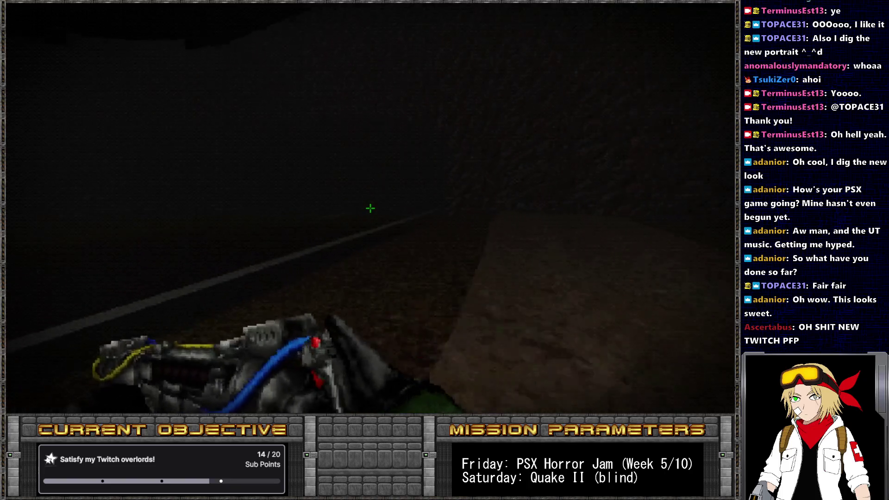
key("w")
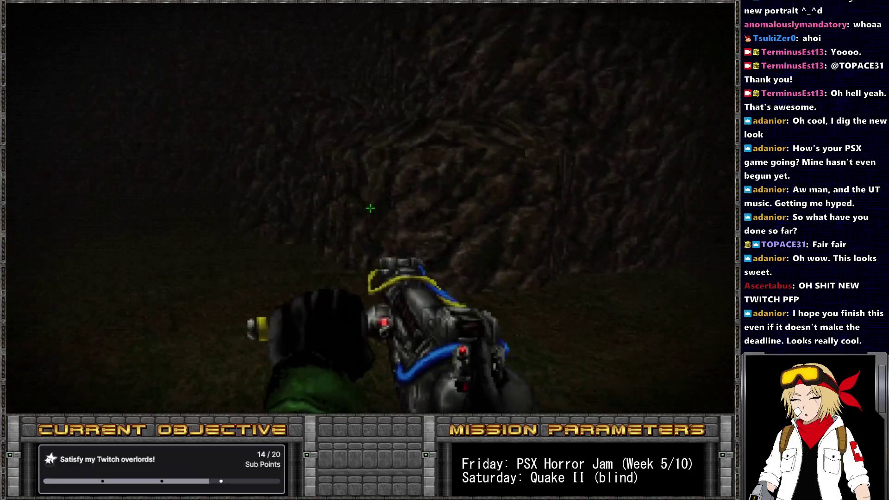
Walk down the dark road to the graveyard fence, then switch UZDoom to windowed mode.
key("w")
key("w")
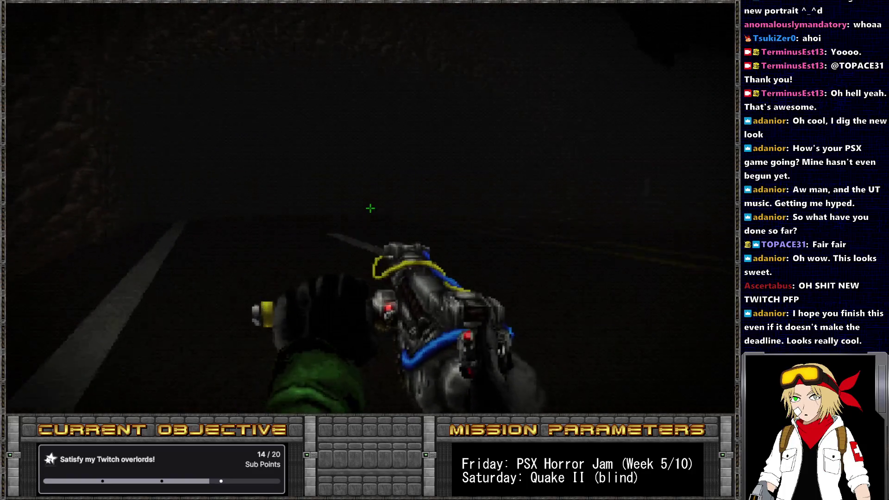
key("w")
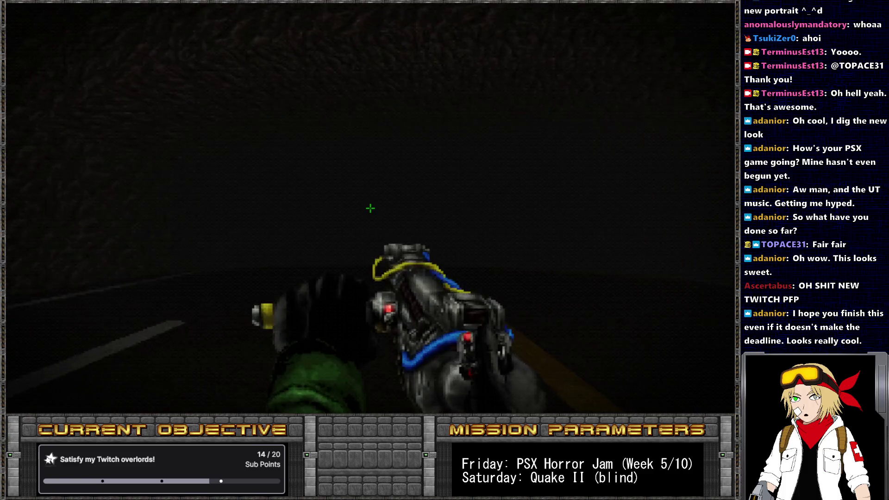
key("w")
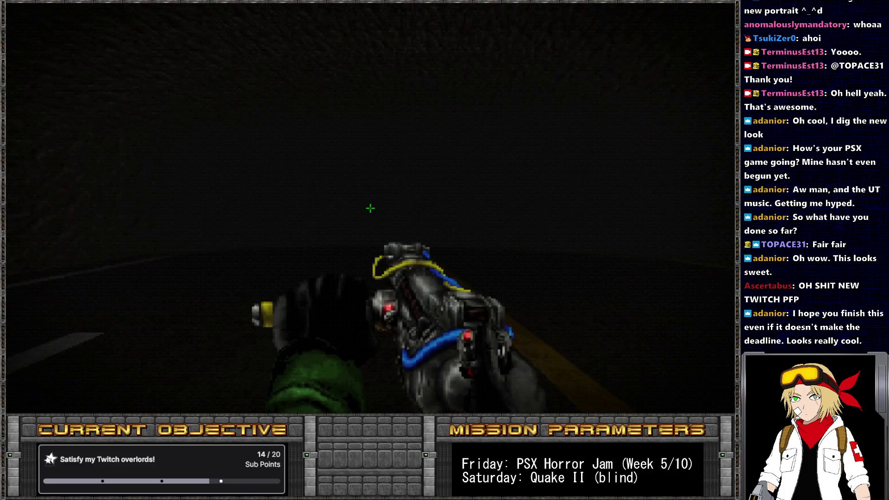
key("w")
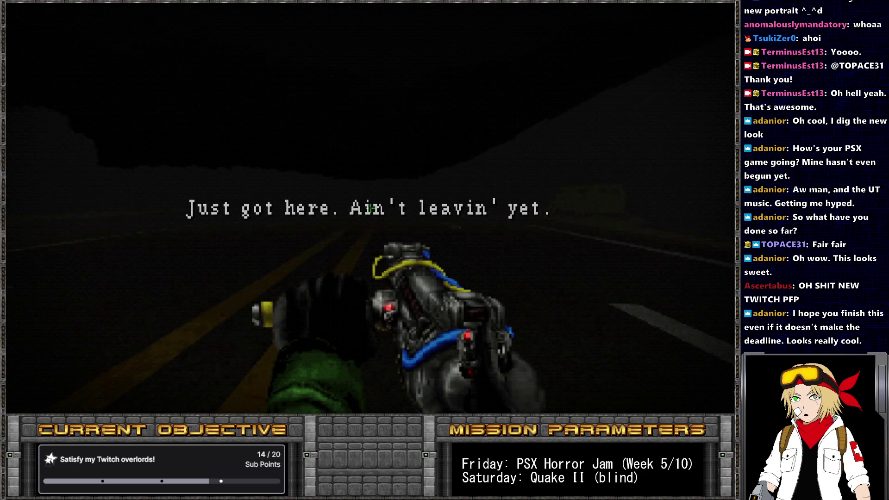
key("w")
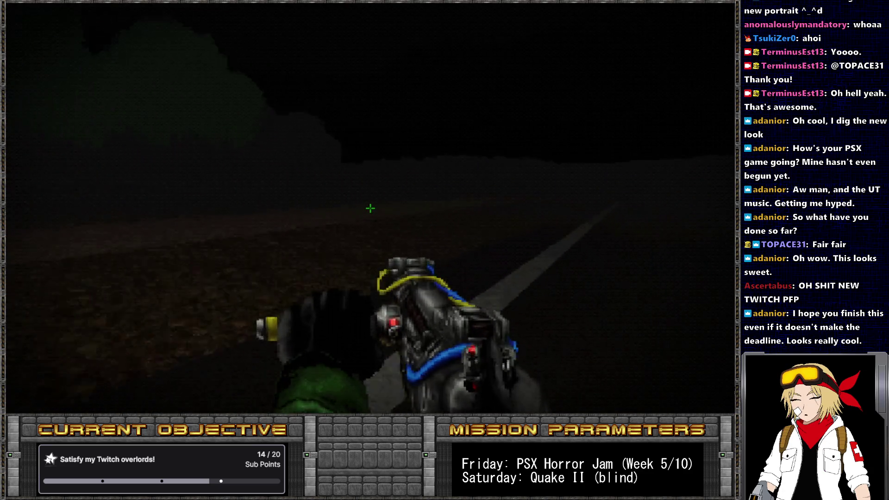
key("w")
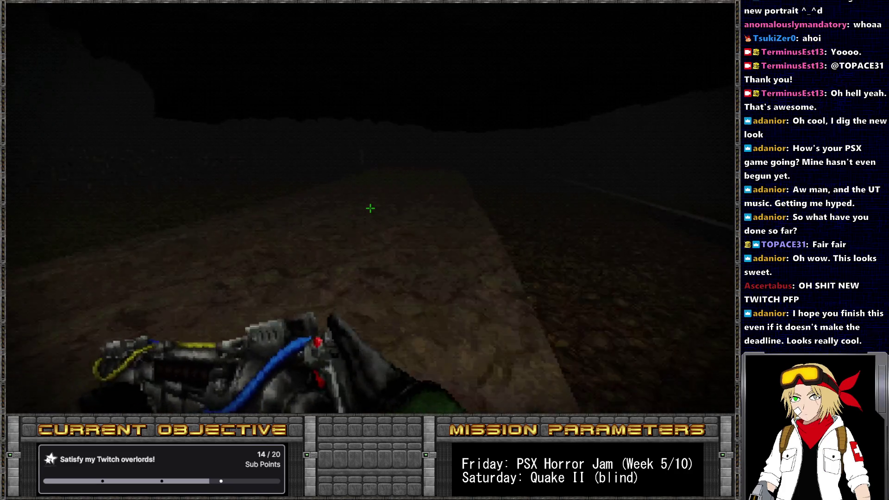
key("w")
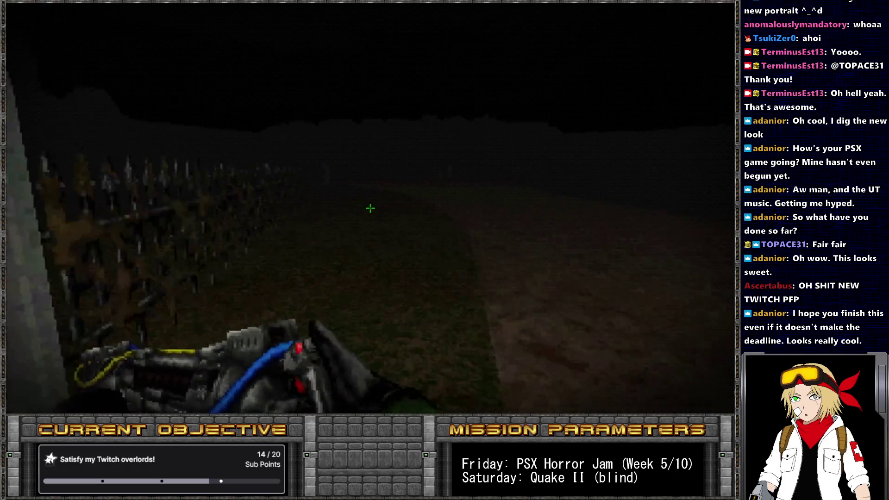
key("w")
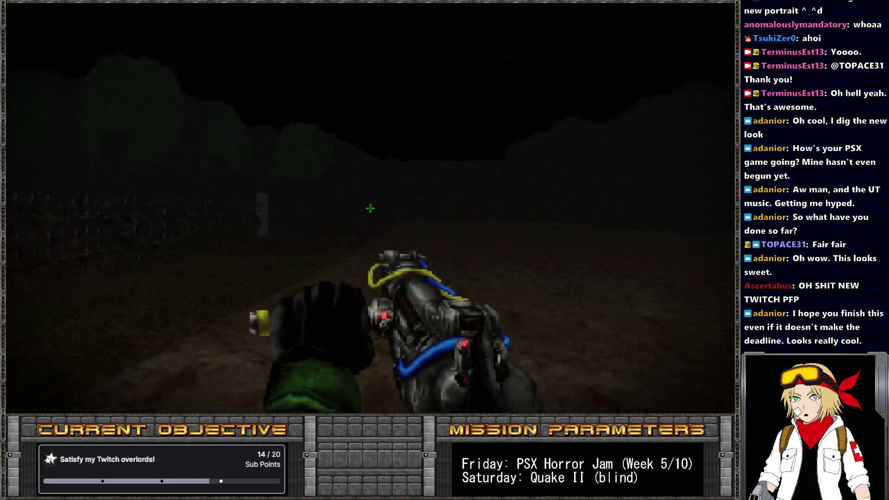
key("w")
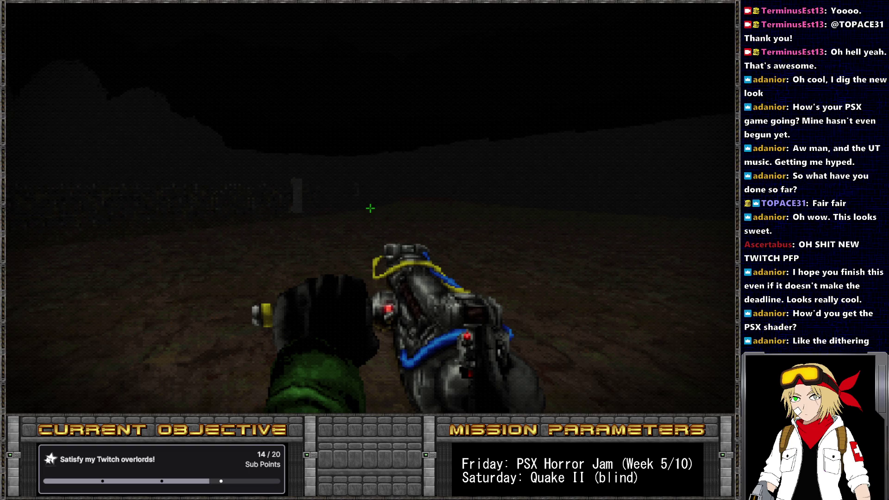
key("alt+Return")
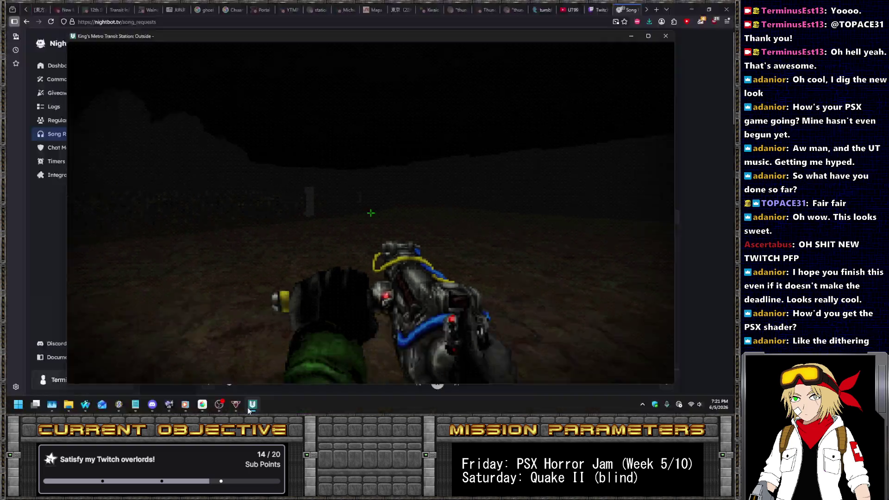
In SLADE, collapse the A.D. Cop, Blood2, duke3d, gothicTX, kingpin, malice and mars3d folders.
left_click(250, 407)
left_click(115, 405)
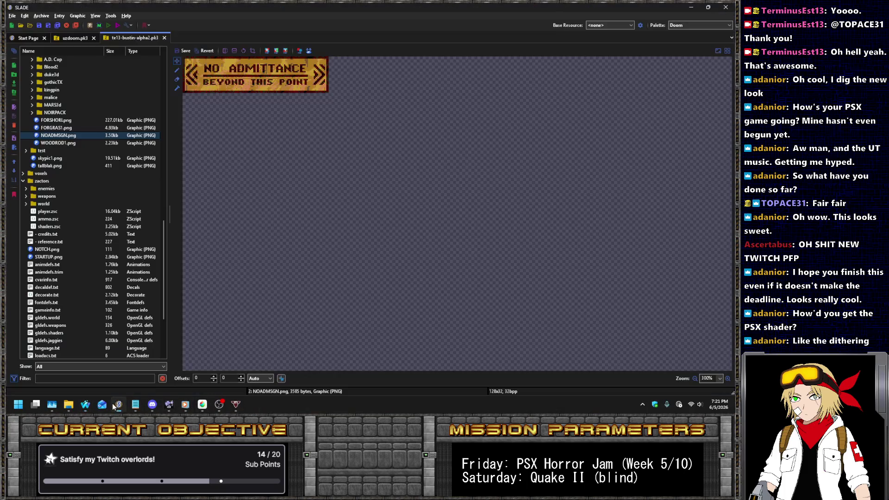
scroll(88, 130, "up", 10)
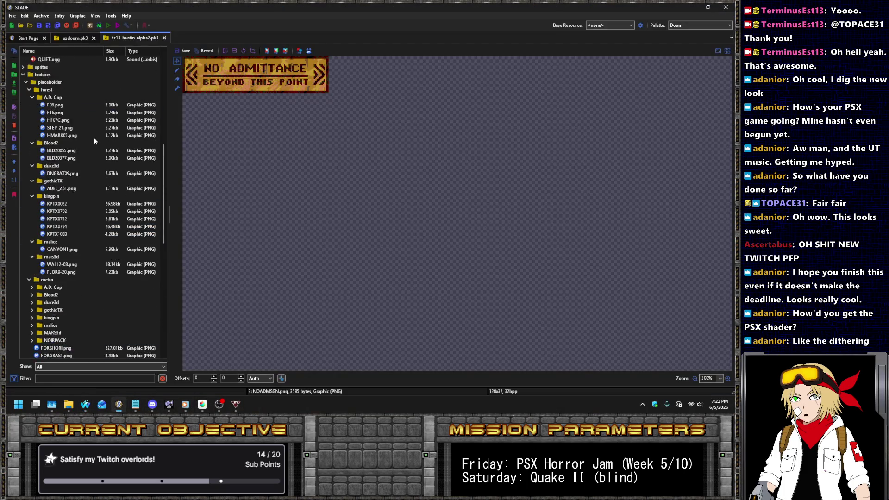
scroll(94, 137, "up", 5)
left_click(32, 211)
left_click(32, 219)
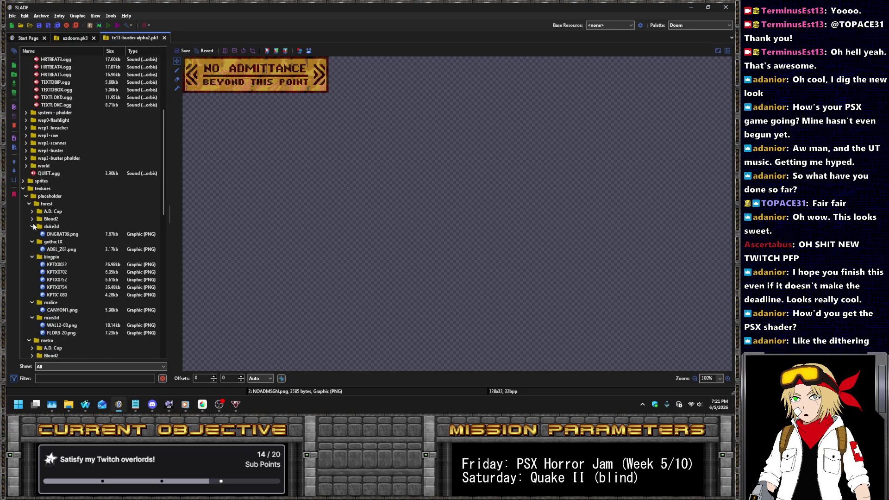
left_click(33, 226)
left_click(32, 233)
left_click(32, 241)
left_click(32, 250)
left_click(32, 257)
Collapse the system sounds folder and expand the shaders folder.
scroll(77, 221, "up", 7)
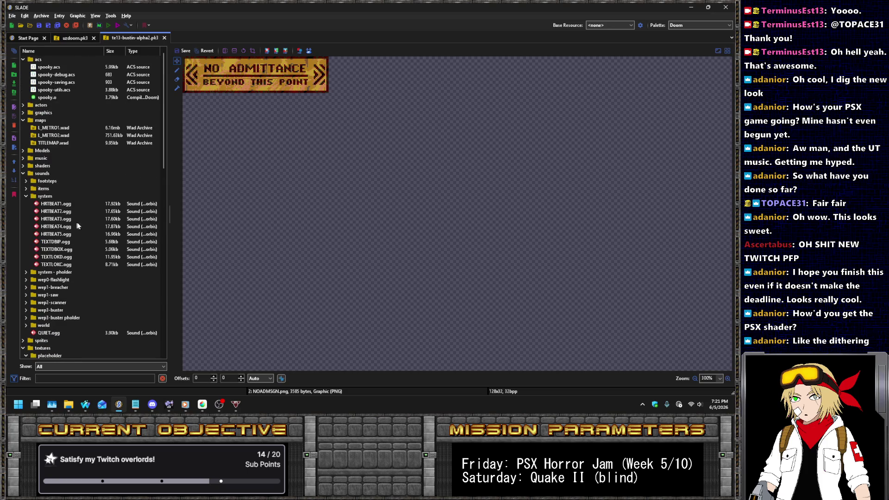
left_click(25, 196)
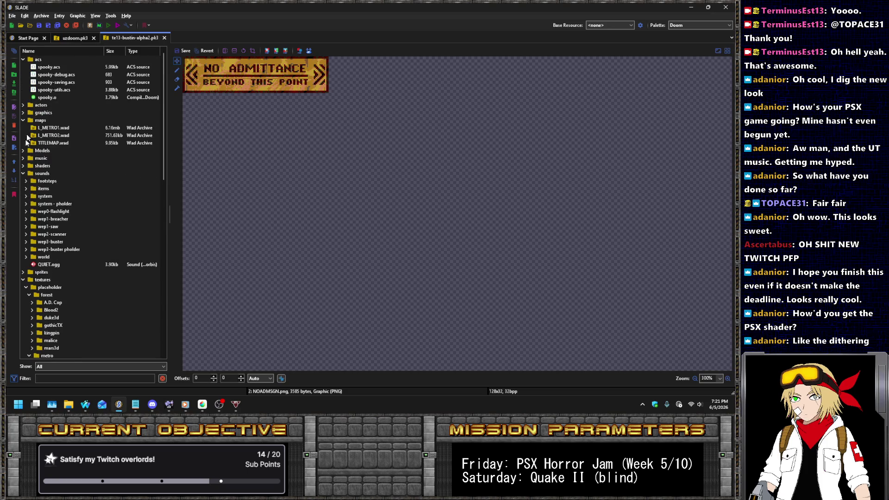
left_click(23, 166)
scroll(109, 95, "down", 2)
View the posterizer.fp, ditherizer.fp, blurrifier.fp and twarp.fp shader code.
left_click(53, 151)
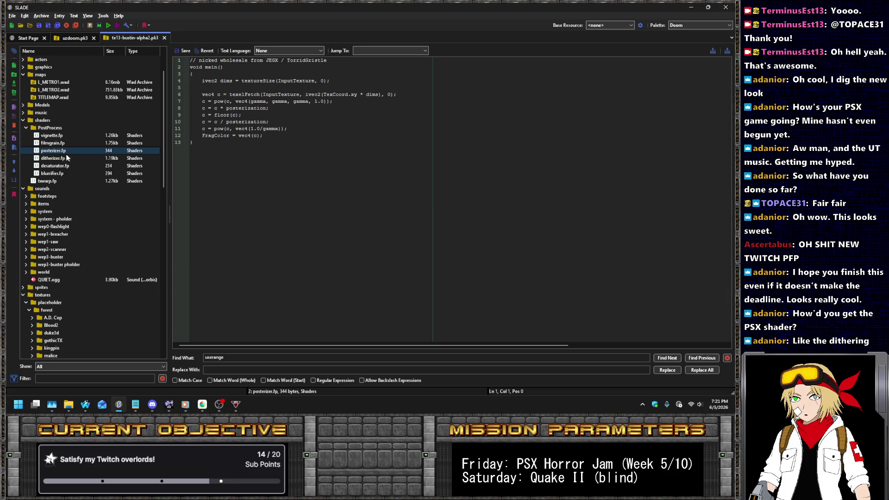
left_click(55, 159)
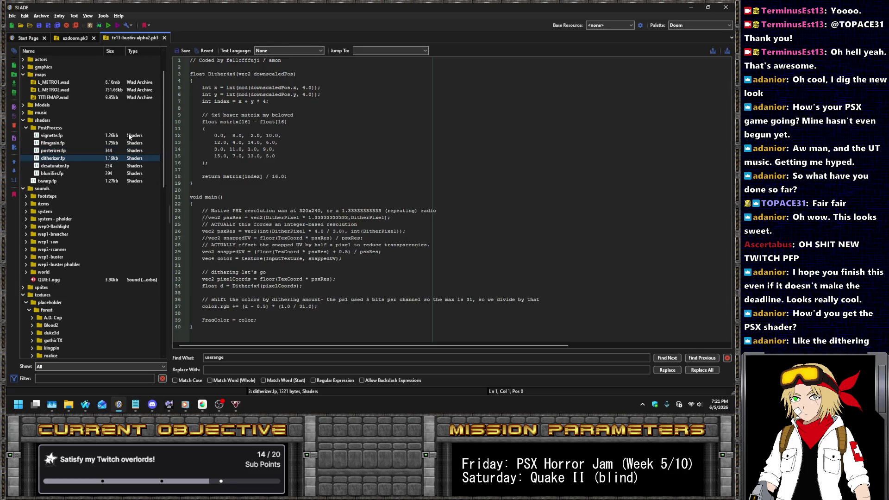
left_click(60, 172)
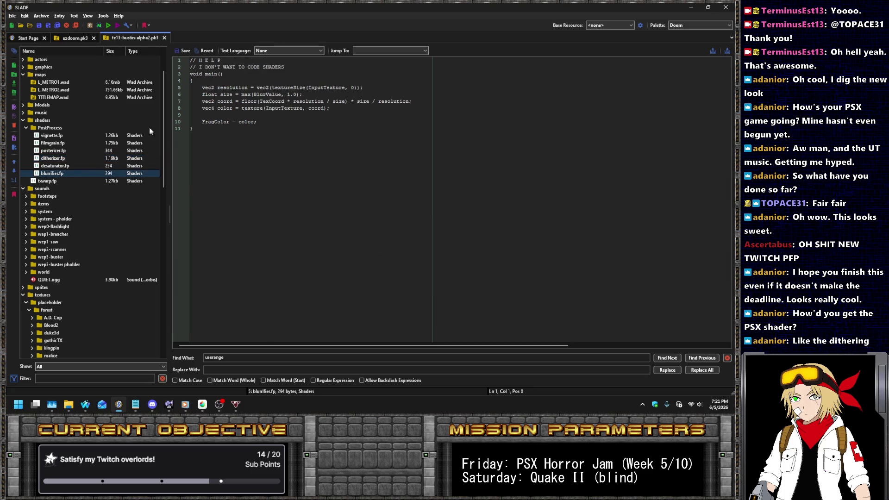
left_click(49, 182)
scroll(263, 107, "down", 1)
scroll(255, 139, "up", 1)
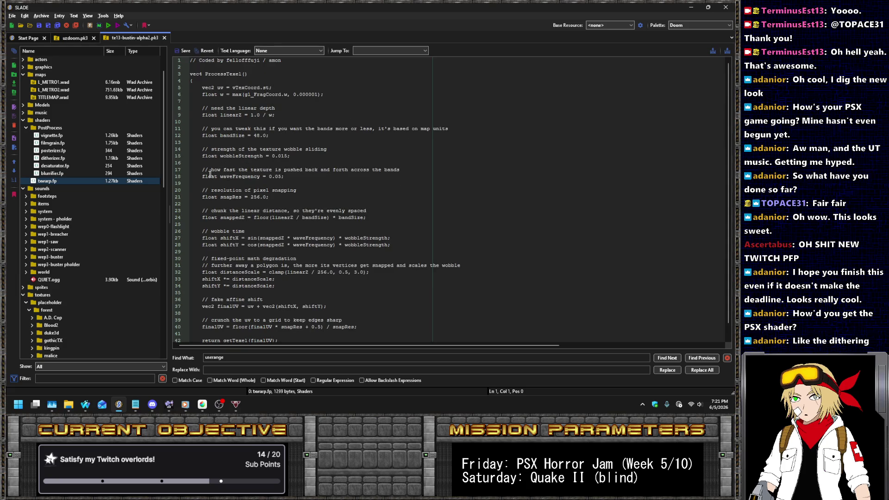
Return to ditherizer.fp after rechecking posterizer.fp, placing the cursor in the line 36 comment.
left_click(54, 159)
left_click(342, 127)
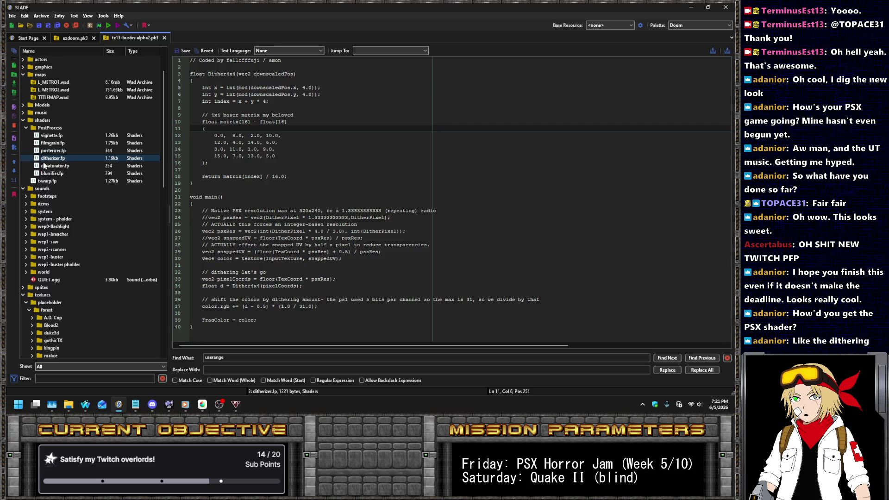
left_click(61, 151)
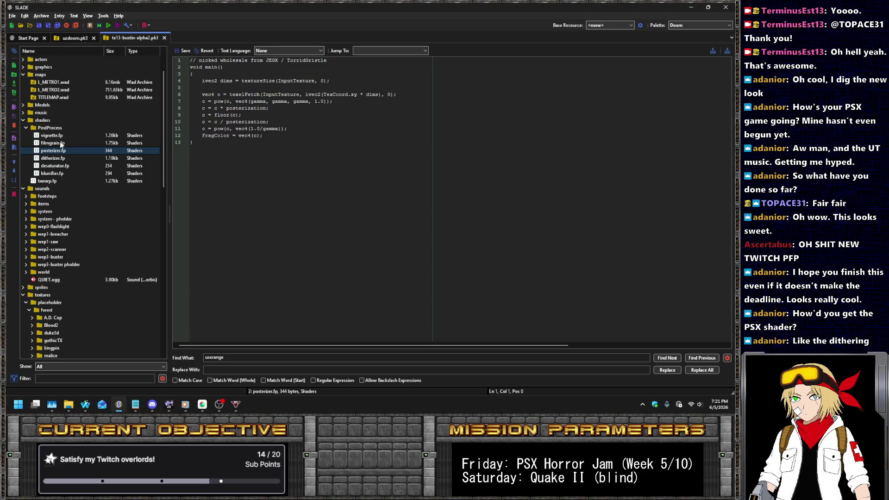
left_click(52, 159)
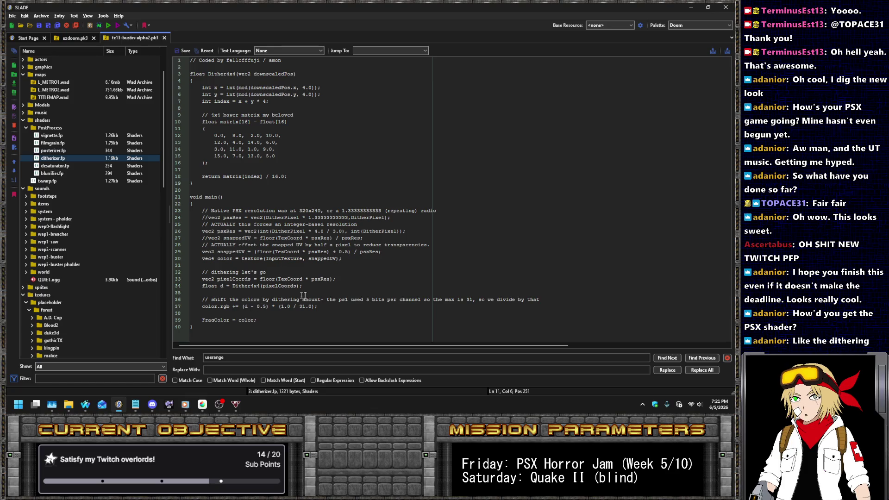
left_click(319, 300)
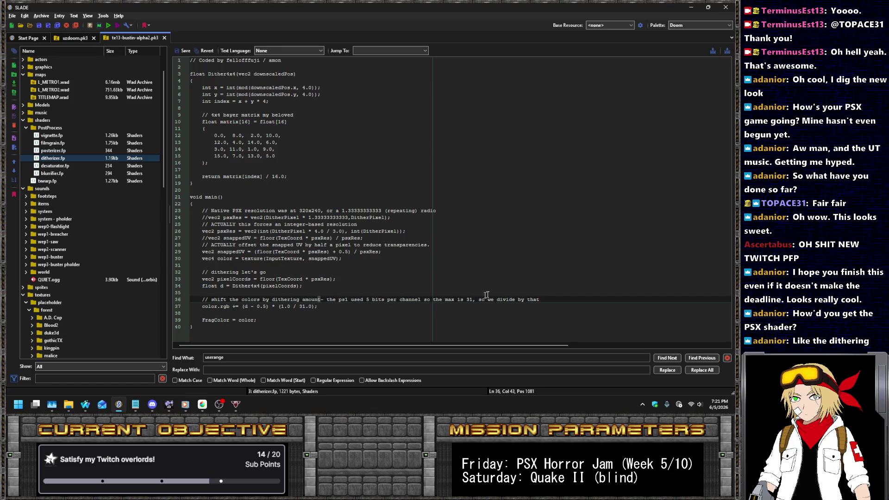
Edit the line 36 comment, adding a dash after 'amount' and replacing 'ps1' with 'PSX', then save.
key("Right")
type("-")
key("Right")
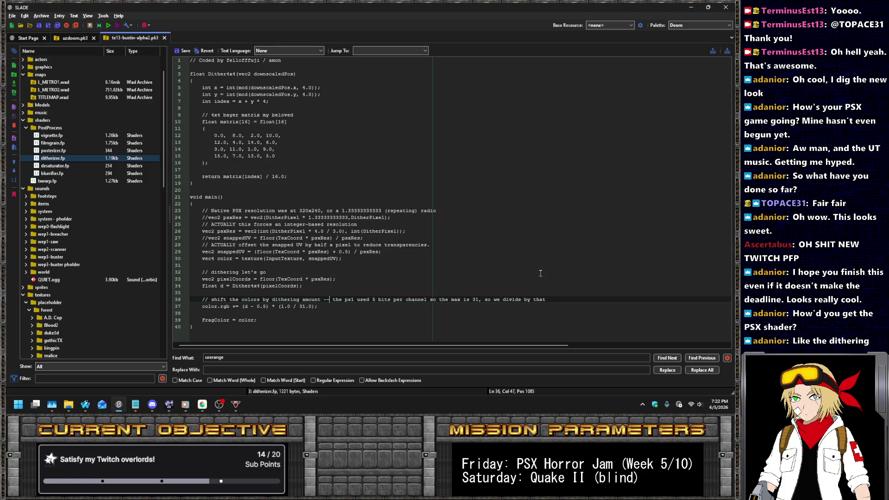
key("Delete")
key("Delete")
key("Delete")
type("PSX")
left_click(183, 51)
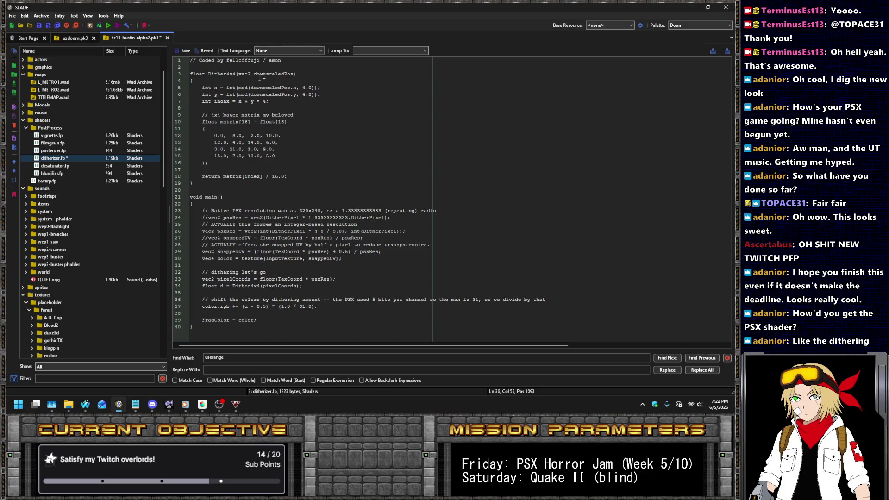
Scroll through the ditherizer.fp code to review the edit.
scroll(298, 68, "up", 4, "ctrl")
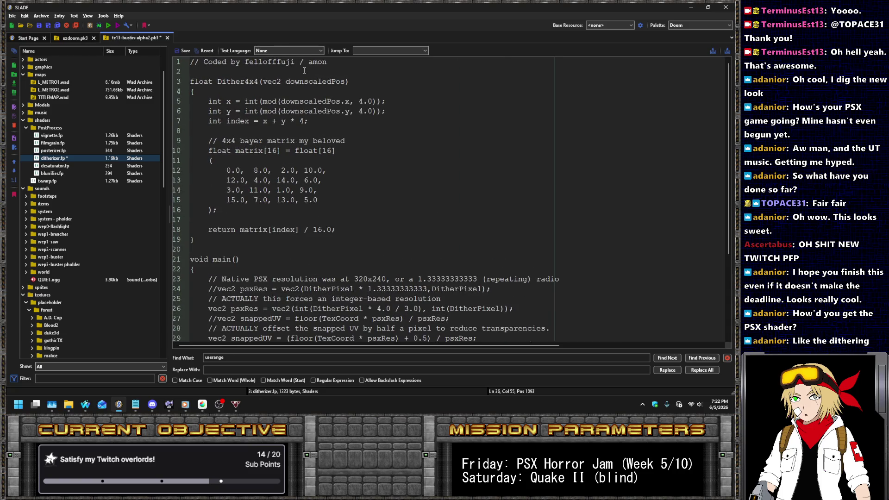
scroll(303, 70, "down", 2, "ctrl")
scroll(343, 148, "down", 3)
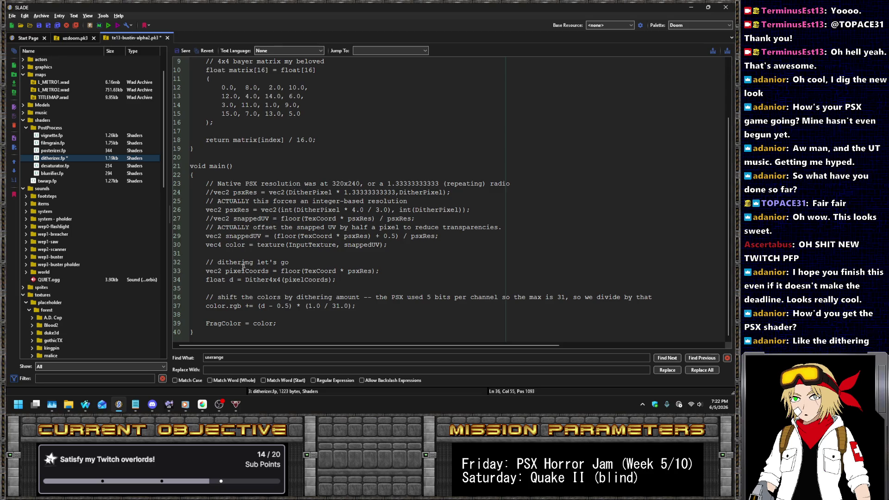
scroll(326, 259, "up", 3)
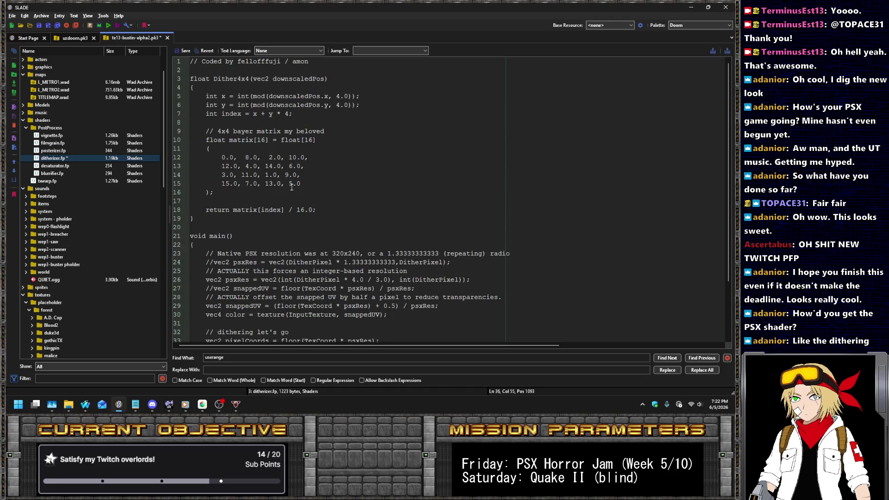
scroll(291, 187, "down", 3)
Open posterizer.fp and save the archive with Ctrl+S.
left_click(75, 143)
left_click(74, 150)
left_click(262, 87)
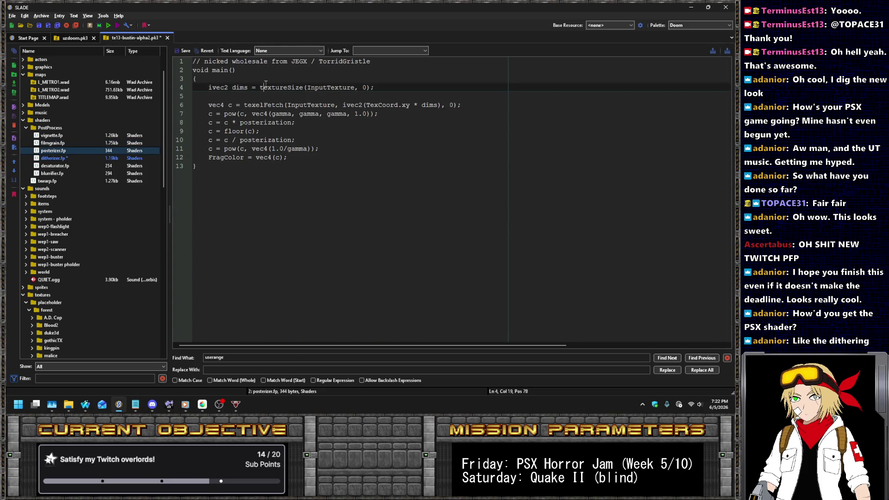
key("ctrl+s")
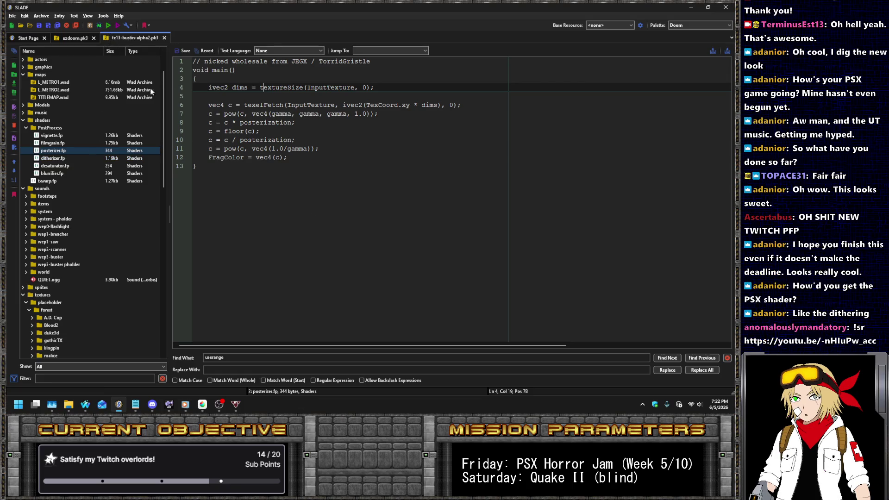
left_click(110, 26)
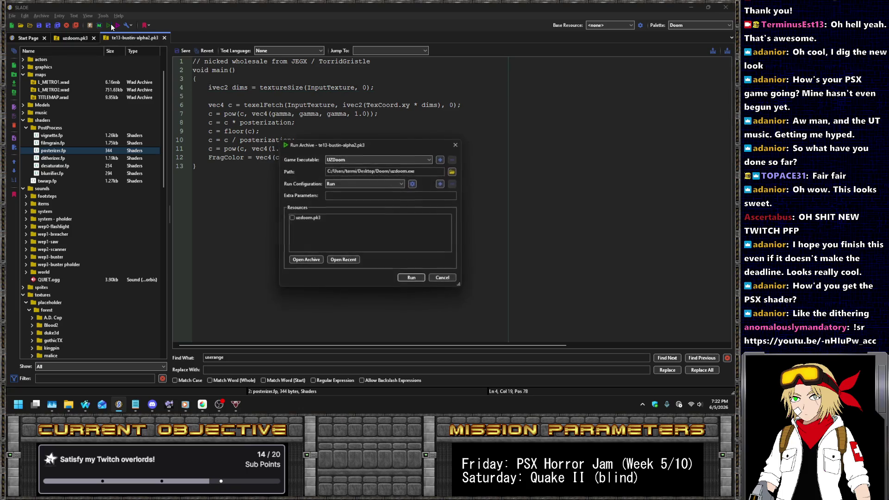
Test-run the archive in UZDoom, then come back to SLADE.
left_click(409, 275)
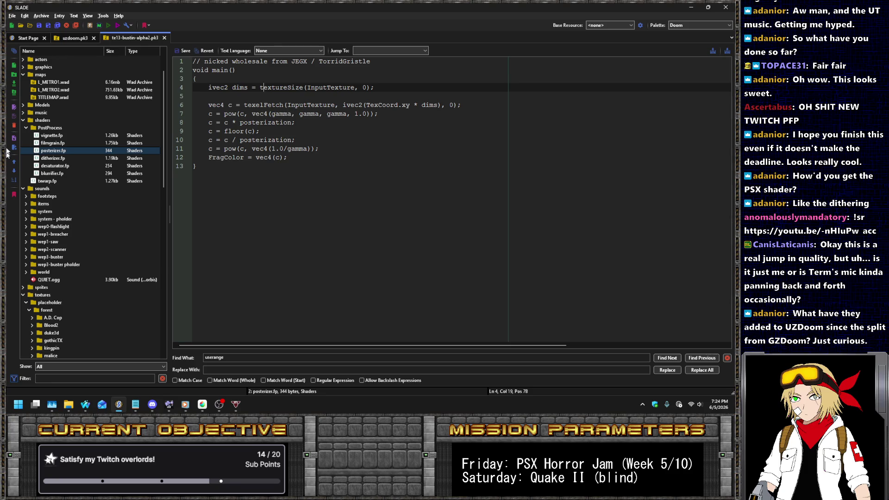
key("alt+Tab")
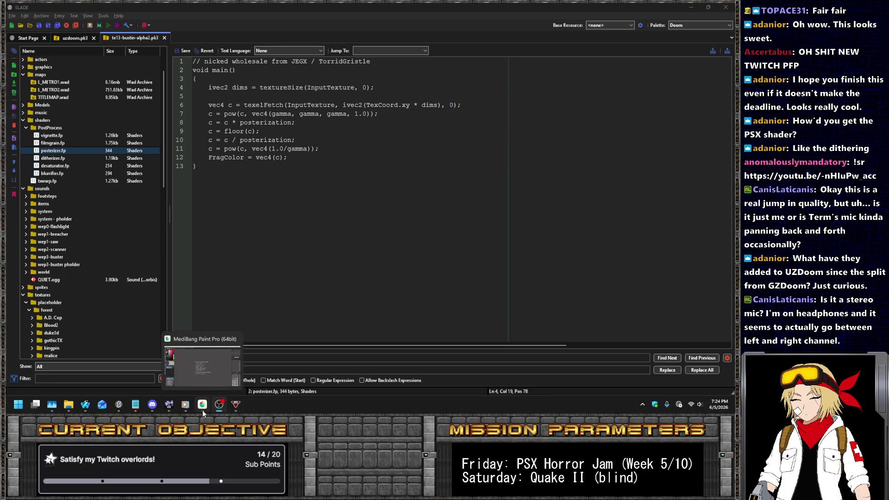
View the vignette.fp shader, close the uzdoom.pk3 archive, and bring MediBang Paint Pro forward.
left_click(51, 136)
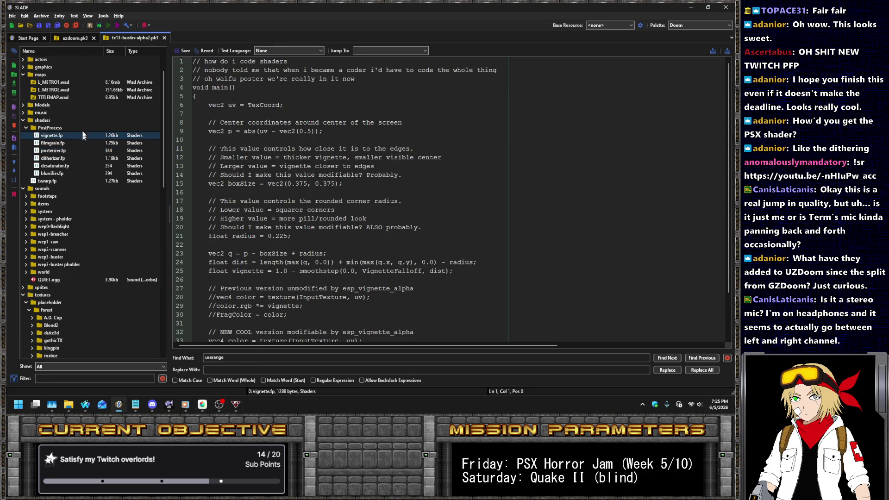
scroll(84, 139, "up", 2)
left_click(90, 38)
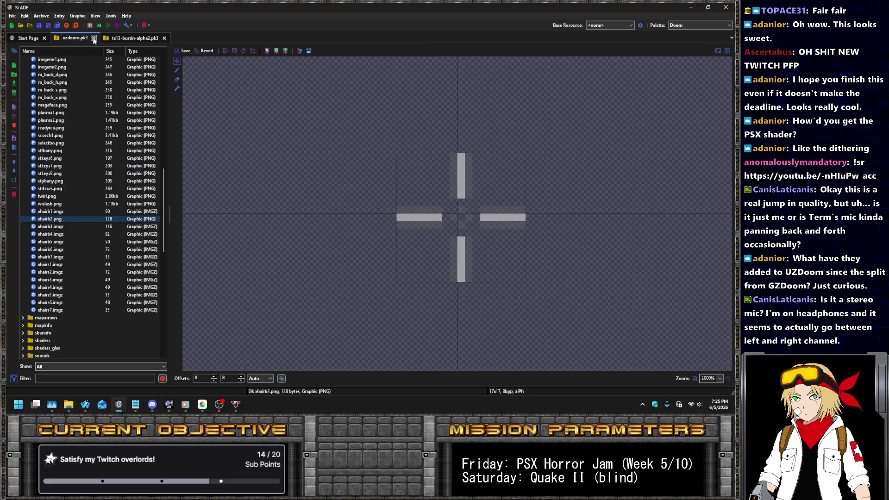
left_click(93, 38)
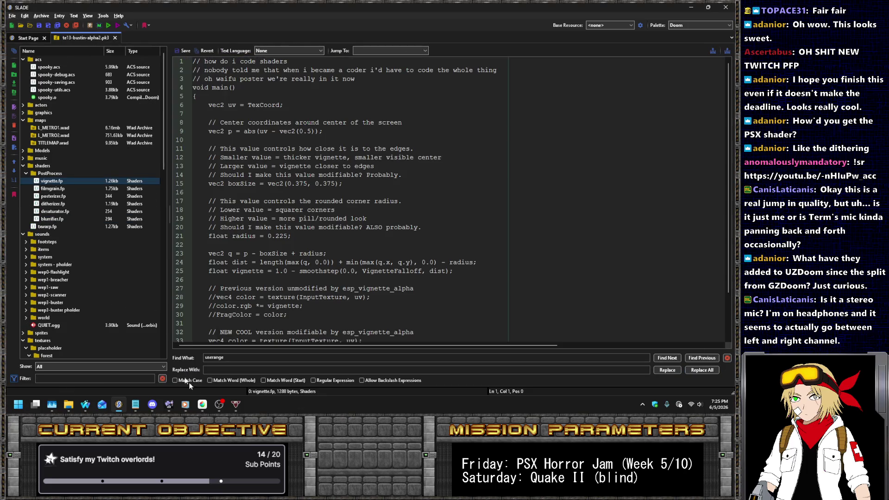
left_click(202, 404)
left_click(15, 16)
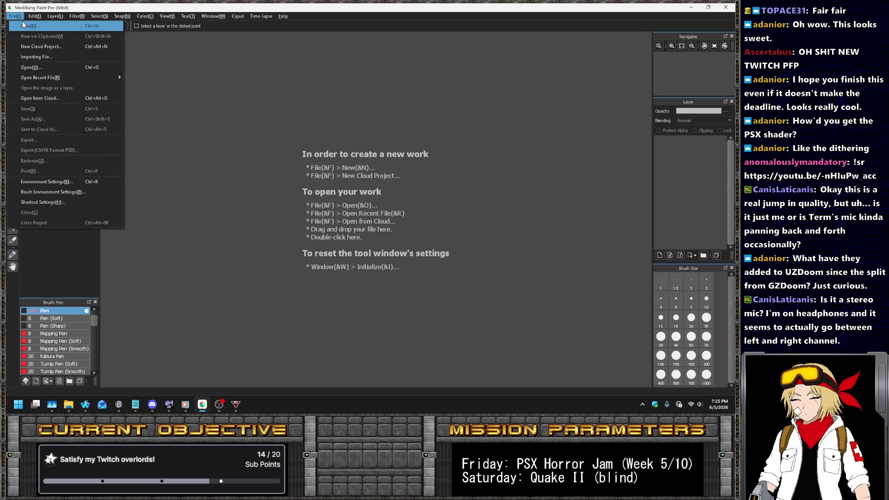
Create a new blank 320×200 image.
left_click(24, 23)
type("3")
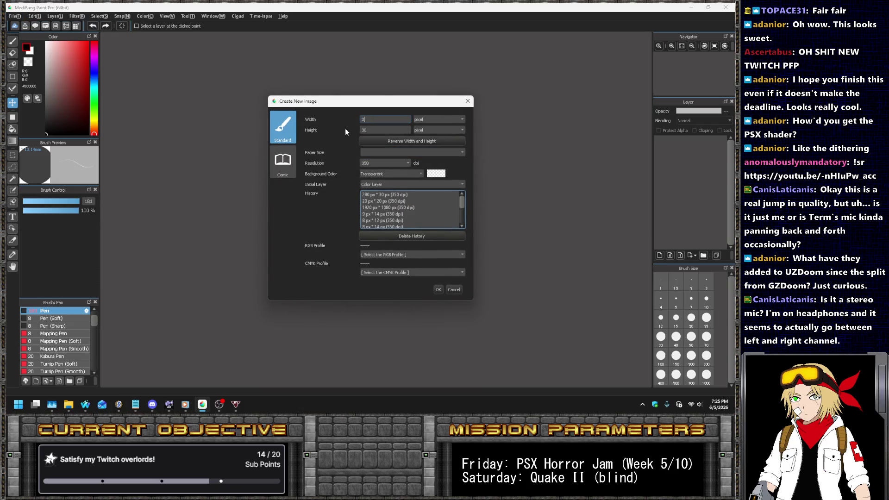
type("200")
key("Return")
scroll(302, 204, "up", 2)
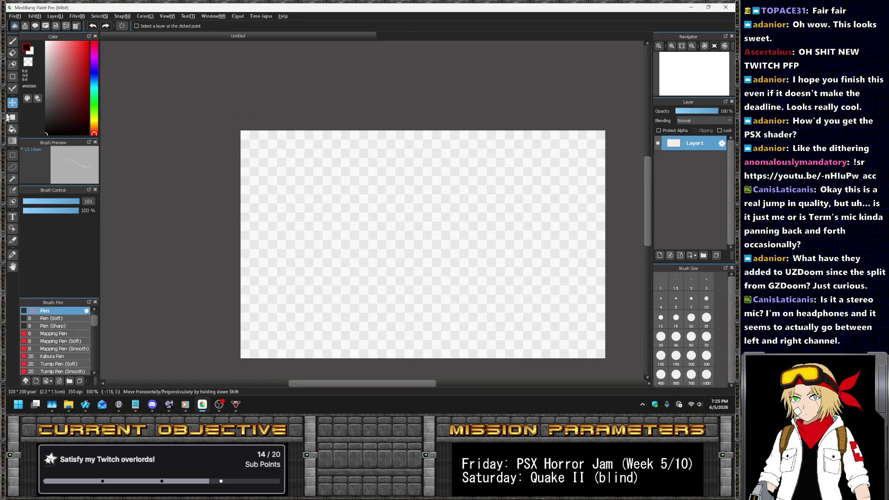
Fill the whole canvas with magenta using the Bucket tool.
left_click(12, 129)
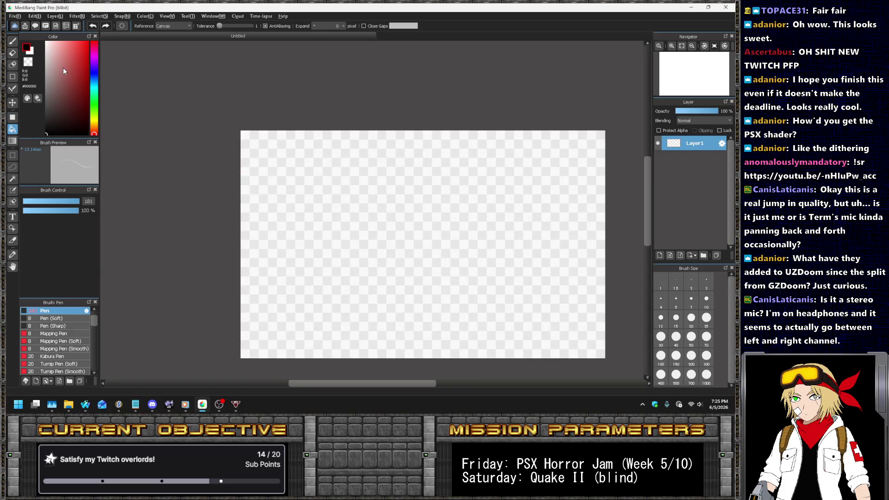
left_click(88, 42)
scroll(163, 40, "down", 1)
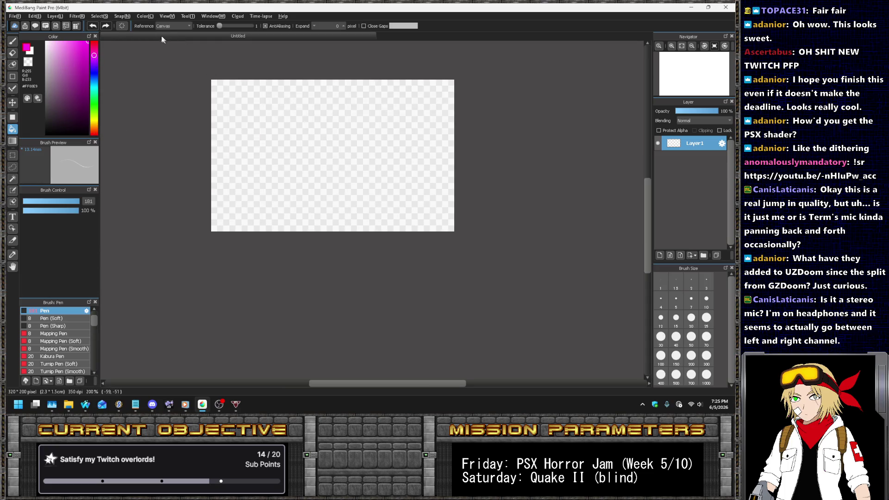
left_click(314, 133)
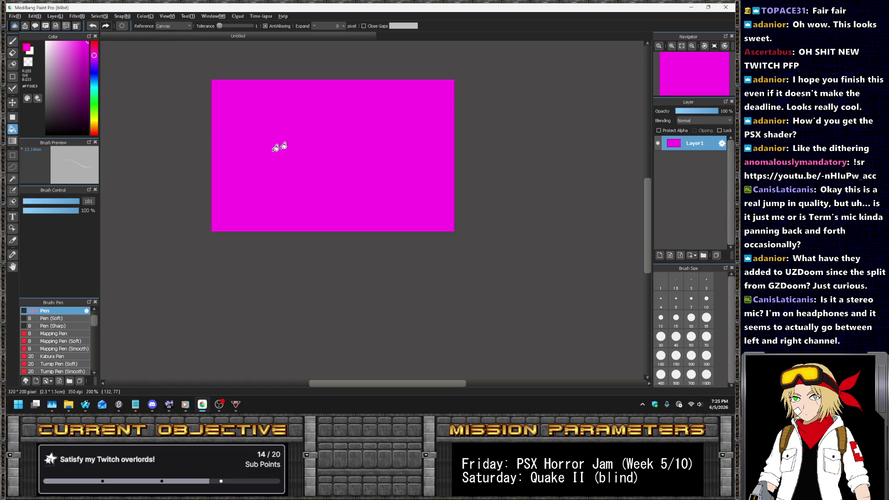
scroll(245, 55, "up", 1)
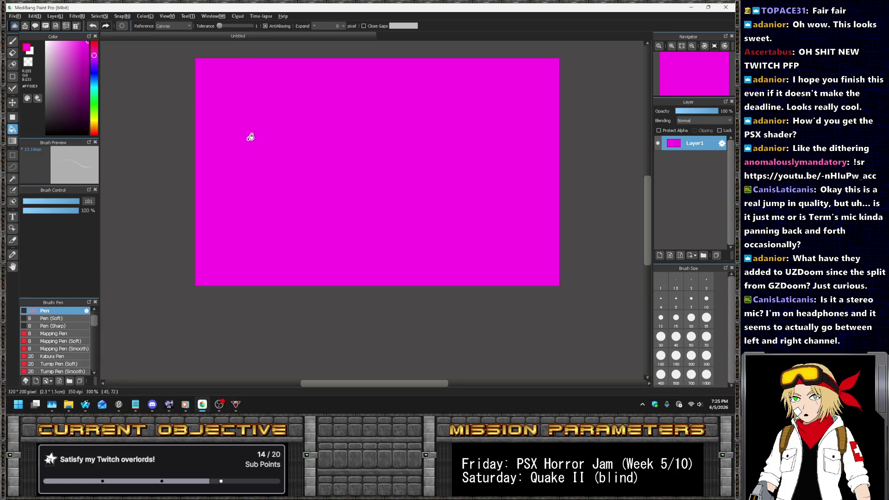
key("alt+Tab")
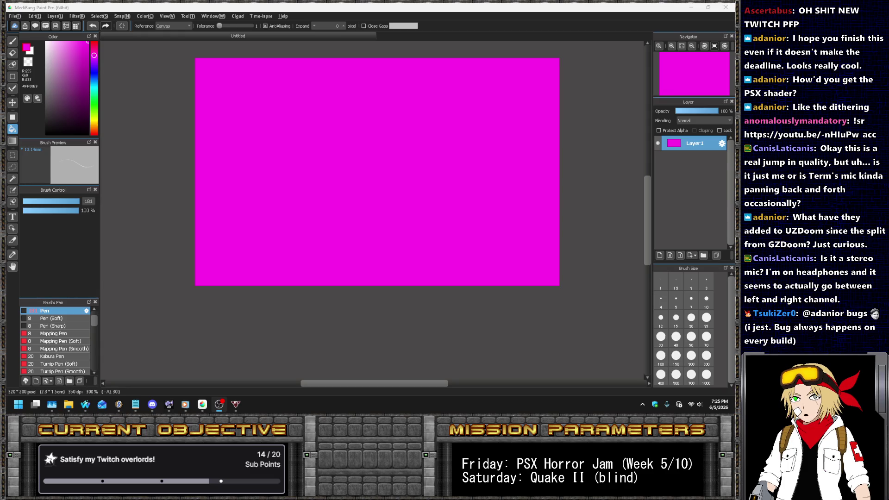
Search the web for uzdoom and open the UZDoom GitHub repository and its 4.14.3 release.
mouse_move(85, 404)
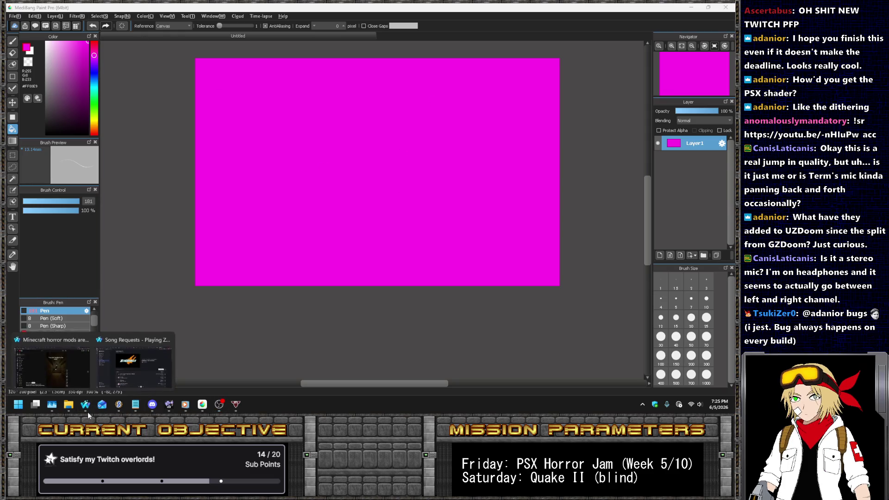
left_click(148, 362)
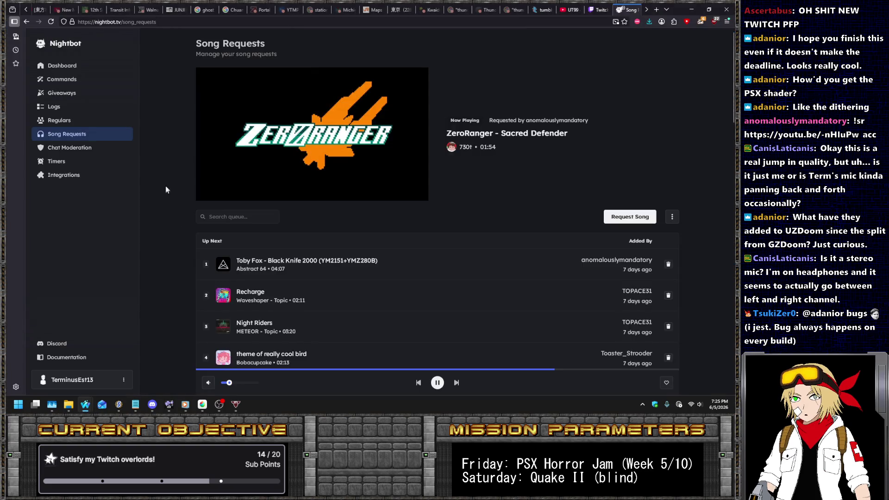
key("ctrl+t")
type("uzdoom")
key("Return")
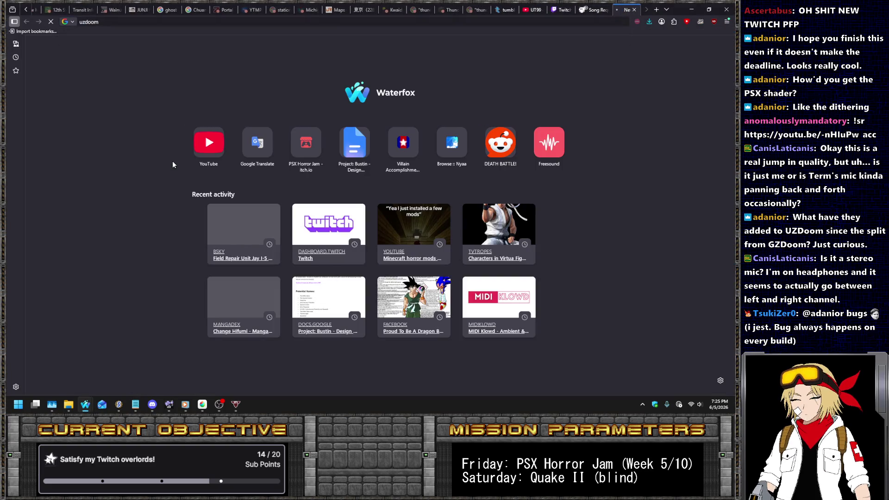
left_click(165, 113)
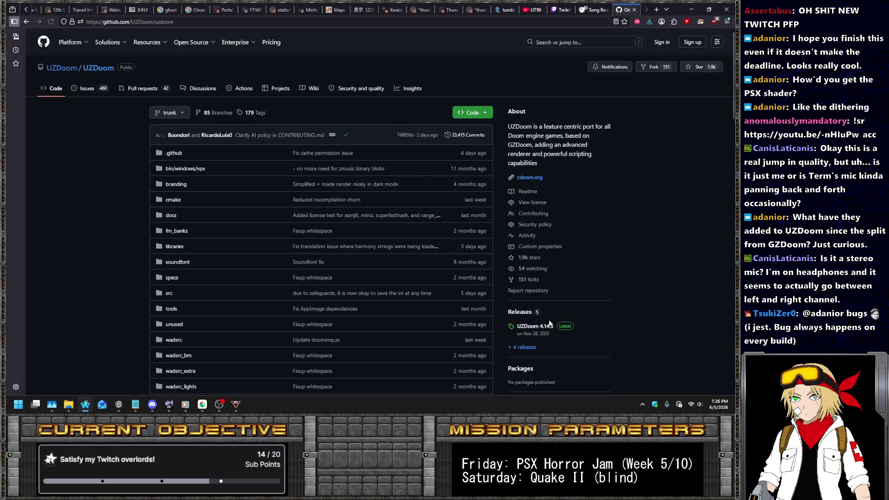
left_click(538, 325)
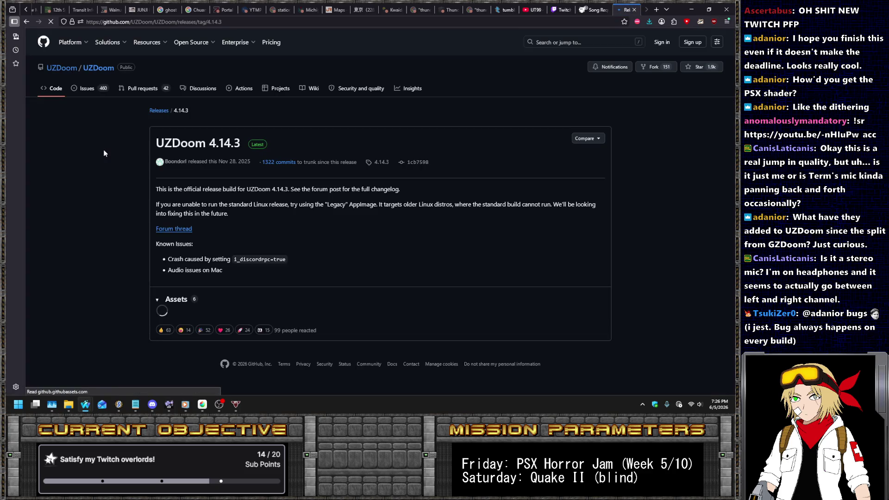
left_click(101, 69)
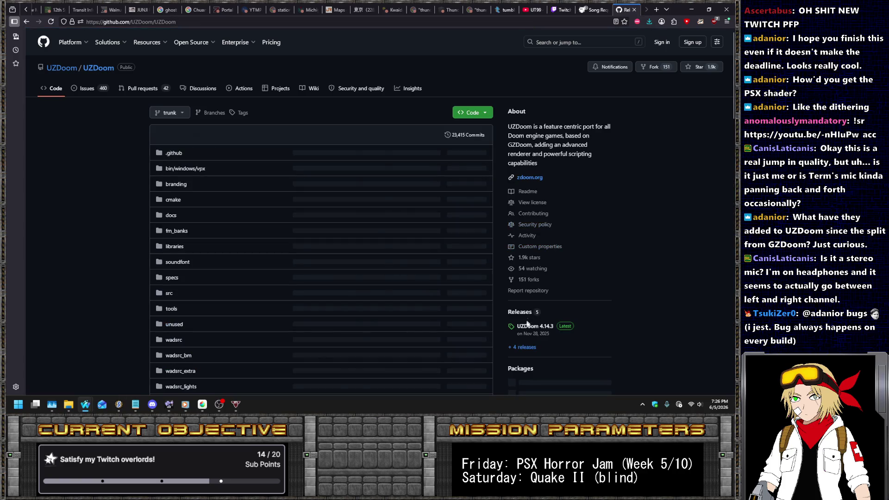
From the UZDoom releases list, open the pre-release changelog and 4.14.3 forum thread in background tabs.
left_click(519, 312)
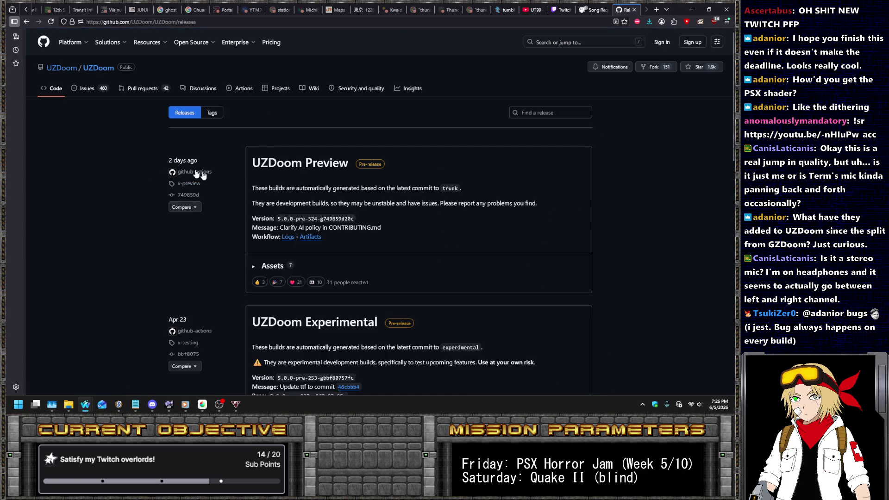
scroll(222, 164, "down", 3)
scroll(278, 143, "down", 6)
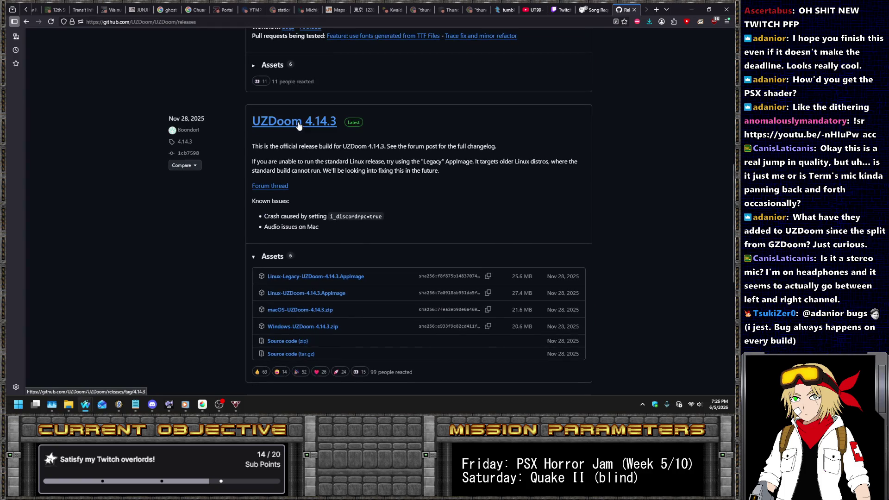
scroll(234, 201, "up", 9)
scroll(234, 185, "down", 9)
scroll(226, 173, "down", 5)
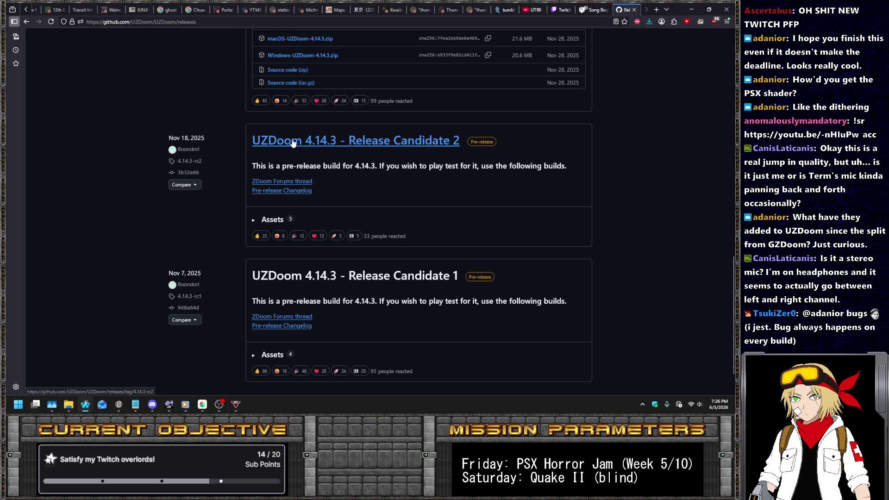
middle_click(288, 191)
scroll(361, 194, "up", 4)
middle_click(279, 113)
Read through the UZDoom 5.0 prerelease changelog, highlighting the Alt-tabbing fullscreen fix line.
key("ctrl+Tab")
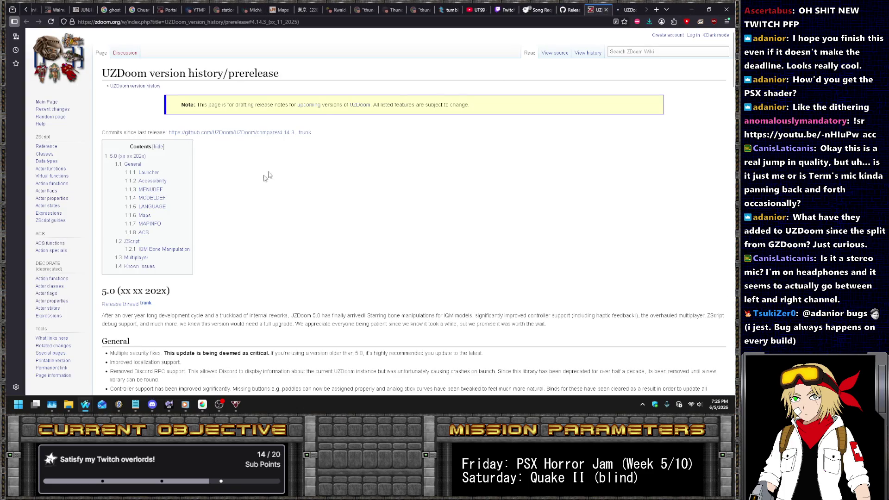
scroll(284, 134, "down", 5)
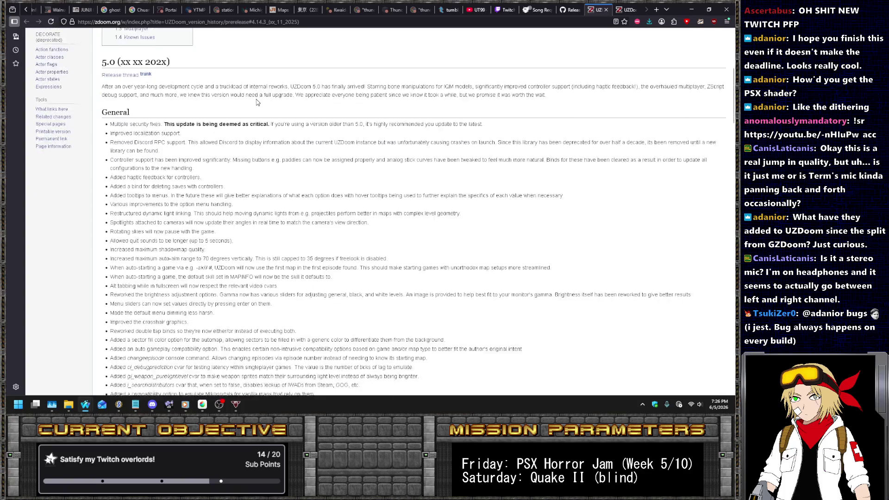
scroll(258, 102, "down", 1)
scroll(267, 96, "up", 3)
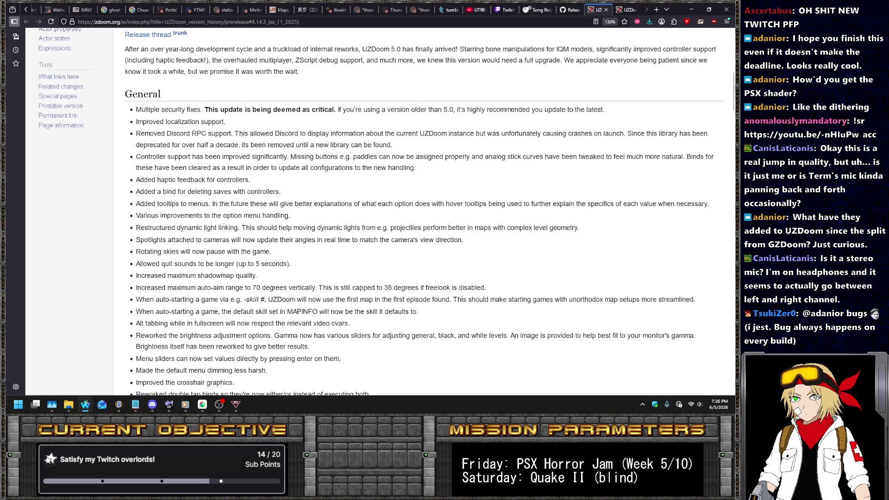
scroll(226, 226, "down", 3)
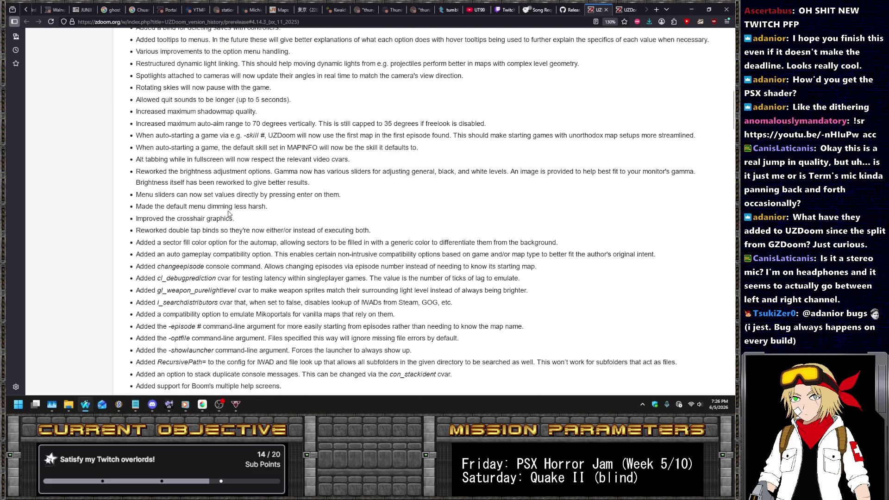
mouse_move(136, 172)
left_mouse_down()
mouse_move(180, 171)
mouse_move(135, 159)
left_mouse_up()
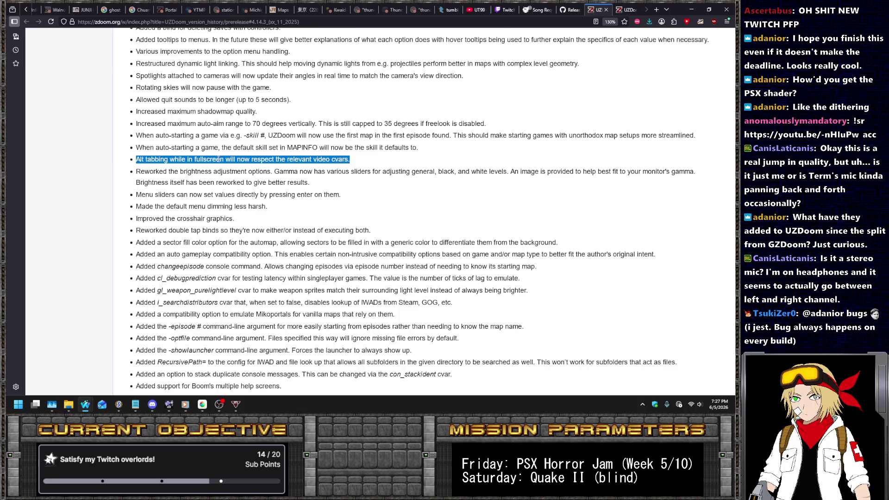
scroll(435, 187, "down", 3)
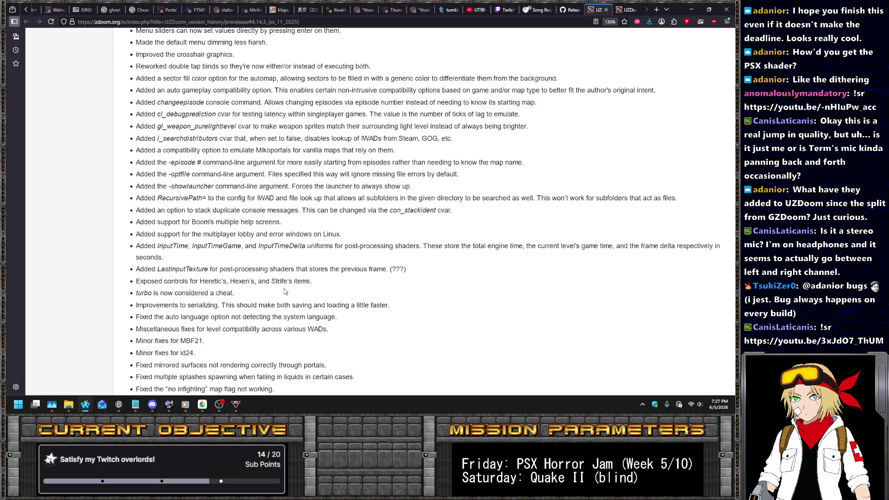
scroll(285, 292, "down", 3)
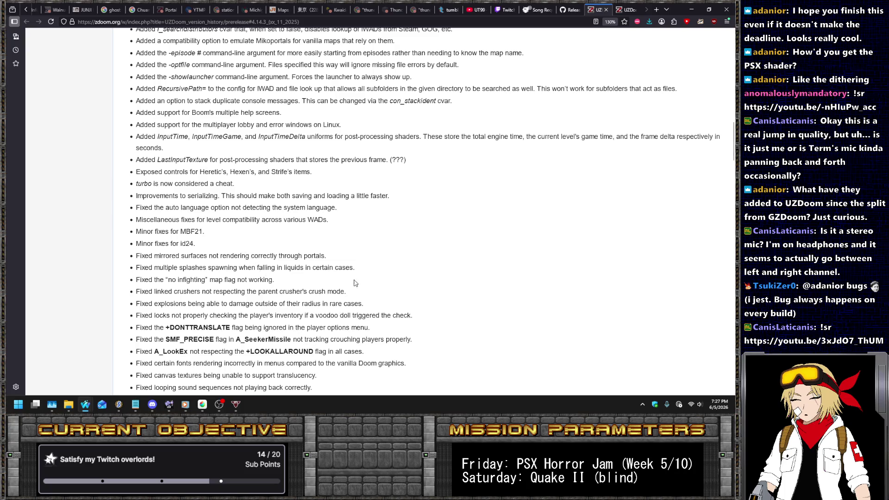
scroll(357, 185, "down", 5)
scroll(364, 238, "down", 7)
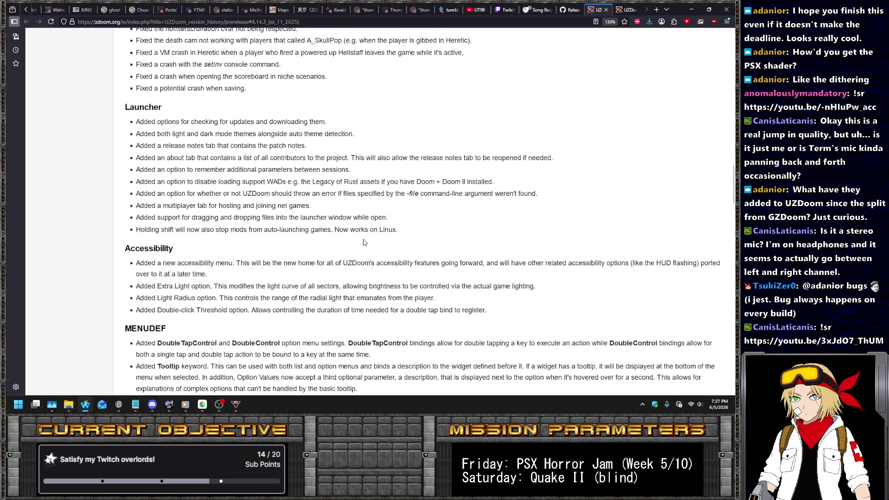
scroll(361, 259, "down", 6)
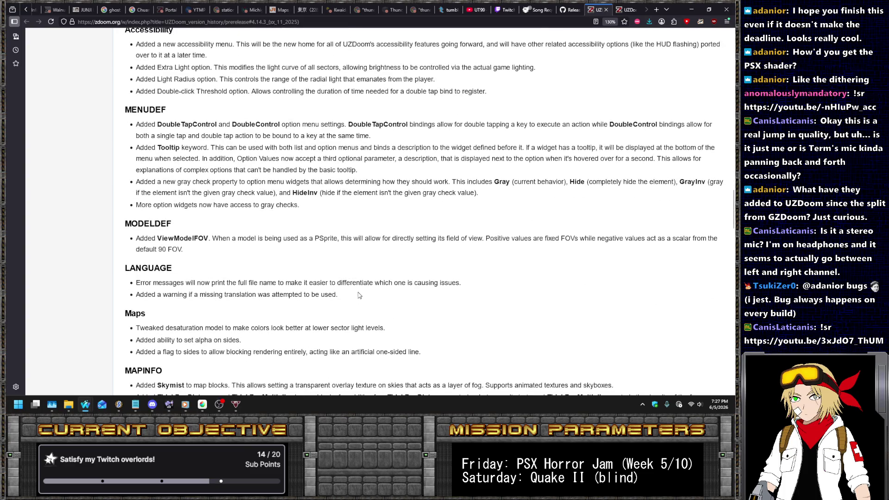
scroll(335, 263, "up", 2)
scroll(335, 264, "up", 9)
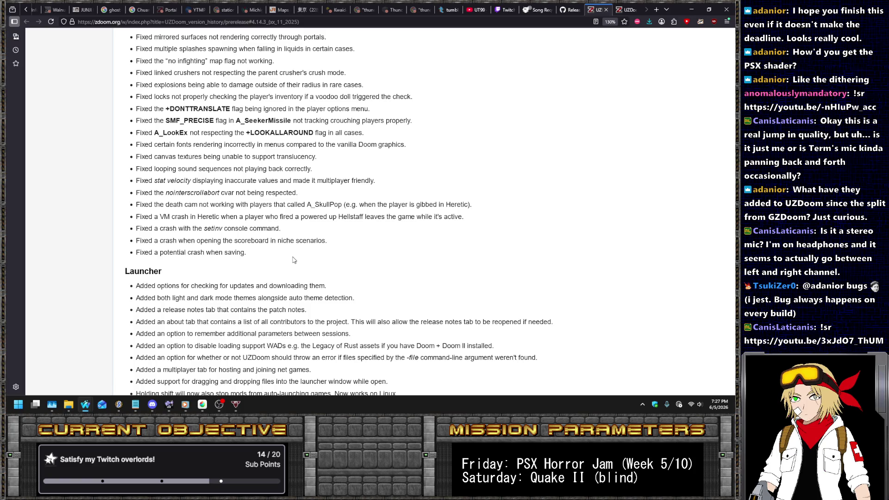
Open the now-playing 'Black Knife 2000' song request in a new tab, then return to SLADE.
left_click(534, 7)
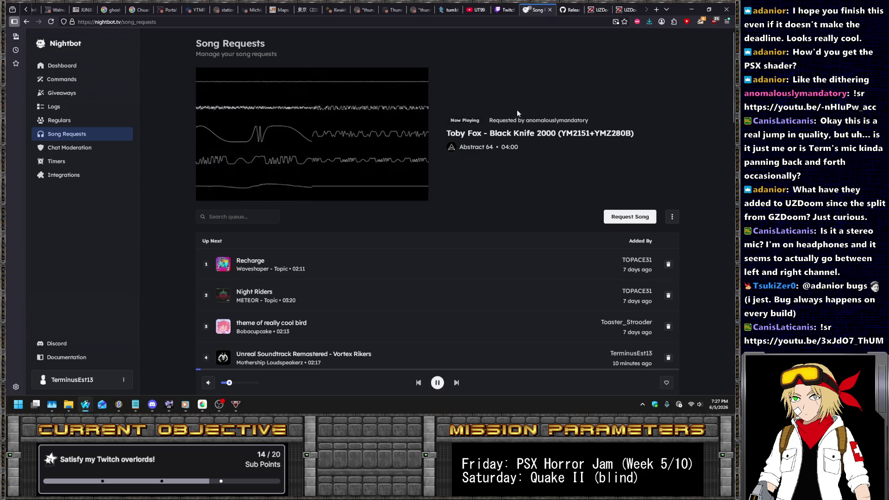
right_click(562, 133)
left_click(588, 139)
scroll(509, 174, "down", 3)
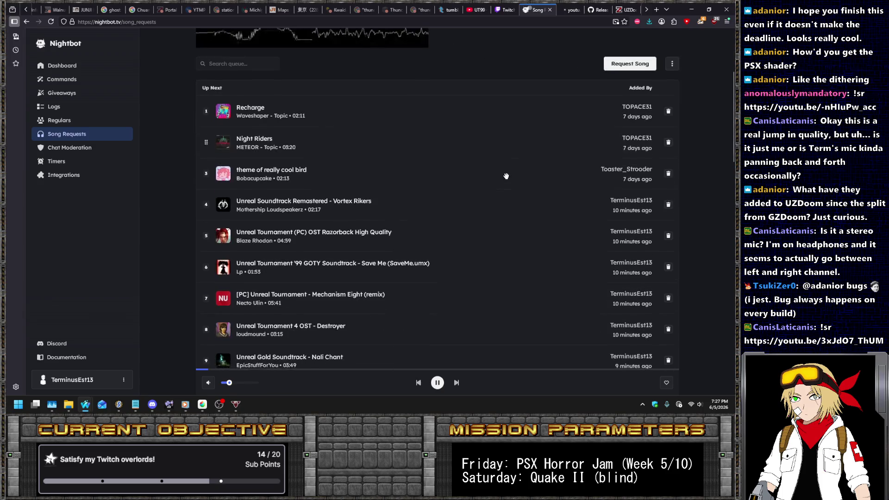
scroll(488, 171, "up", 2)
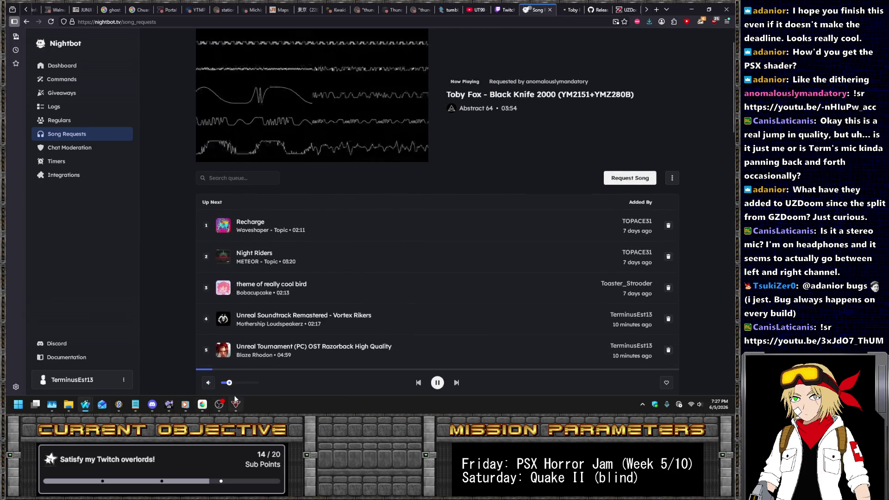
left_click(118, 404)
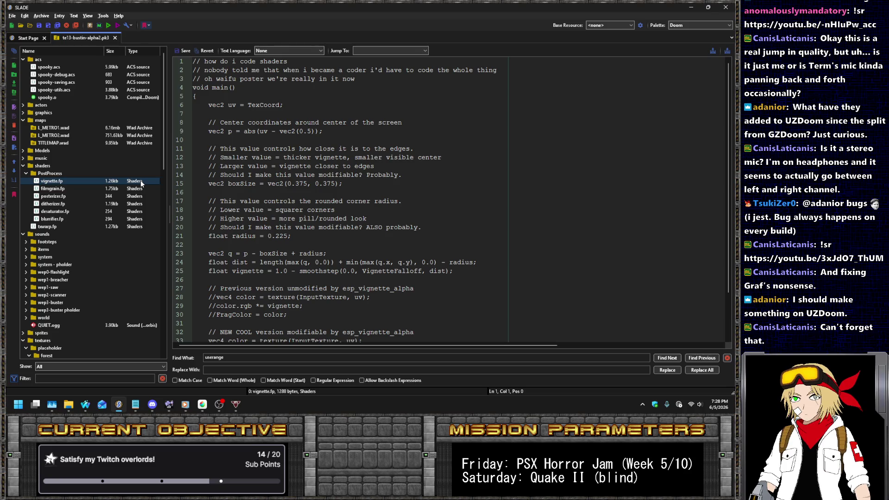
Create a zsystem folder under zactors and move shaders.zsc into it.
scroll(100, 202, "down", 13)
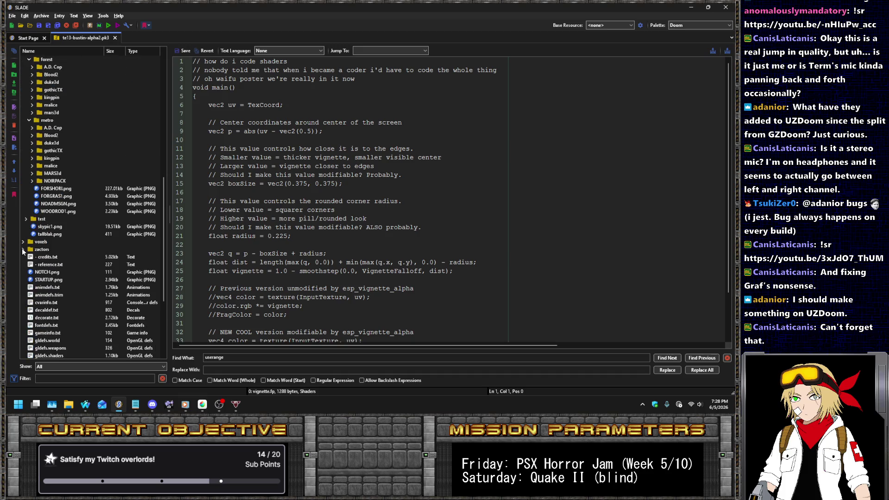
left_click(41, 250)
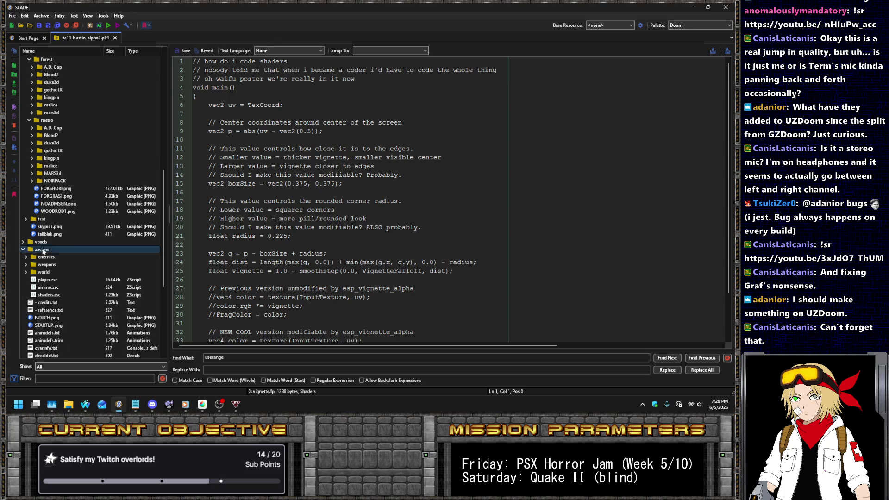
left_click(45, 296)
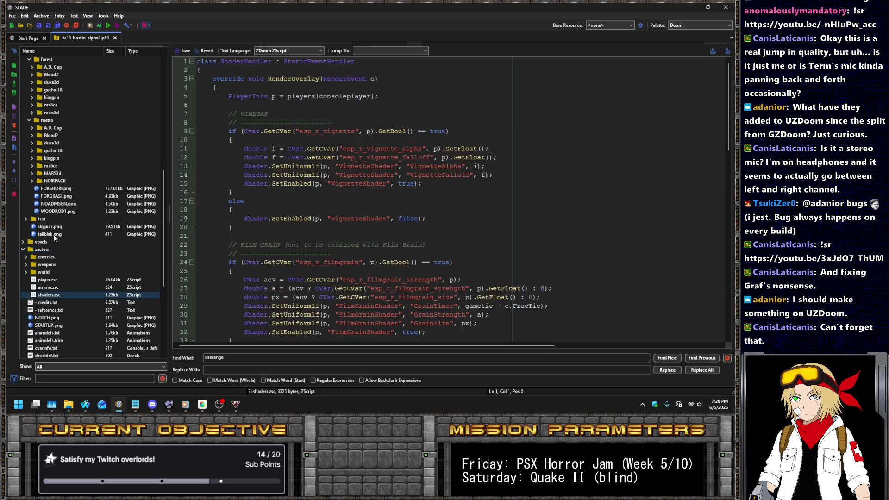
type("zsystem")
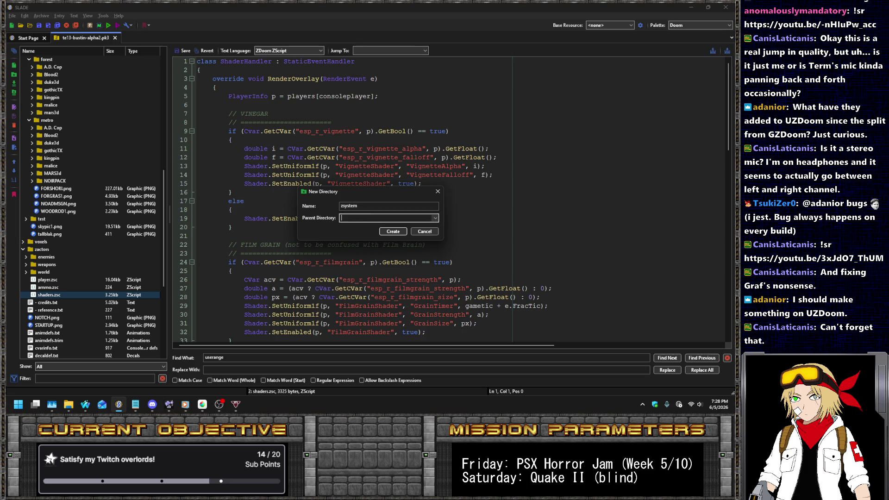
key("Return")
left_click_drag(79, 305, 77, 303)
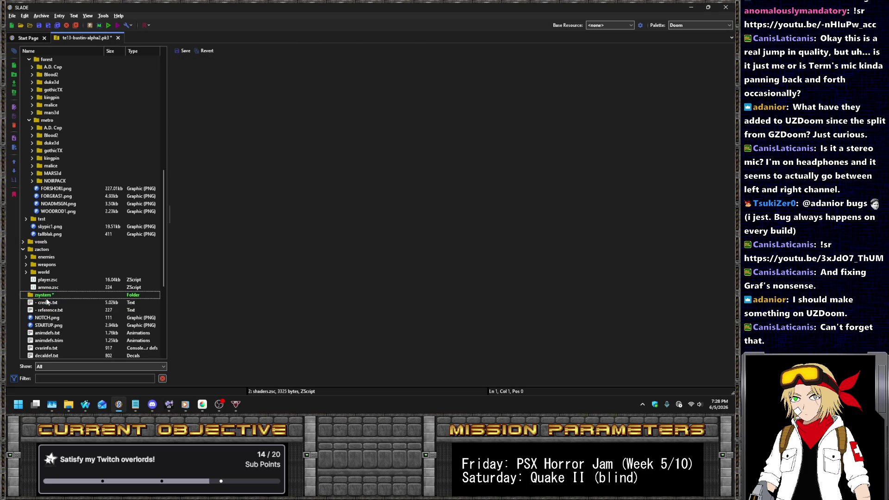
left_click(24, 295)
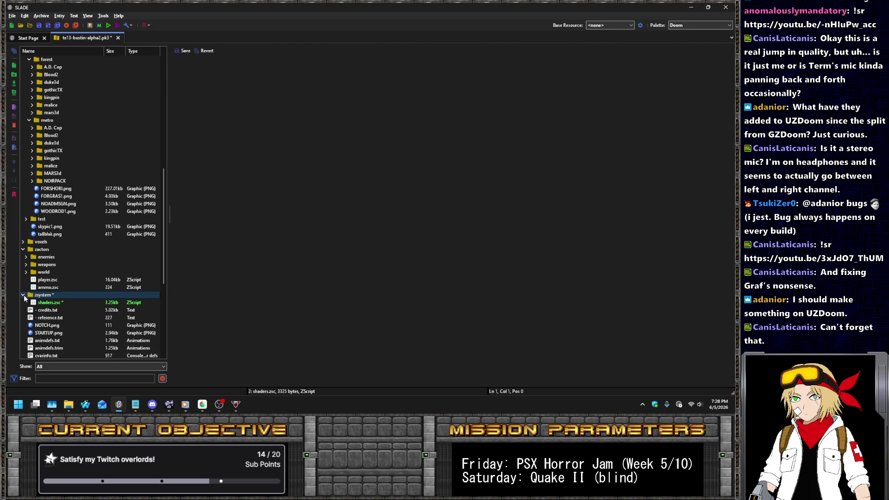
Add a new empty hud.zsc entry inside the zsystem folder.
left_click(37, 16)
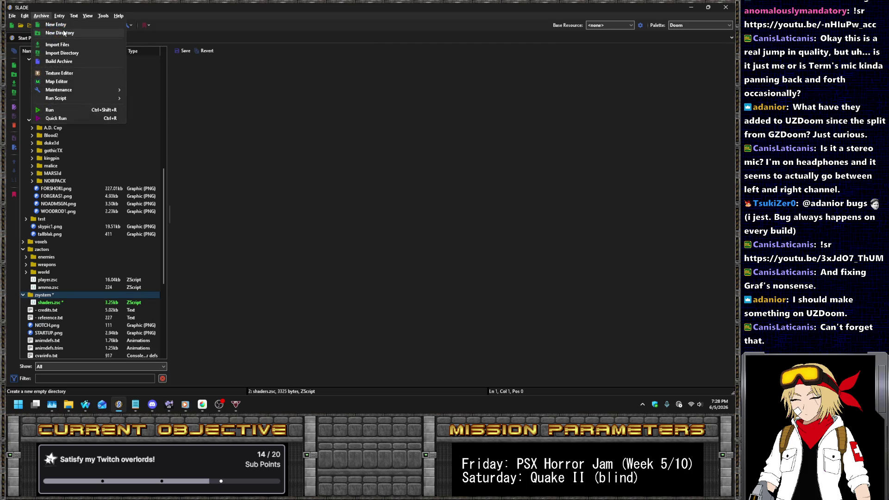
left_click(59, 26)
type("hud.zsc")
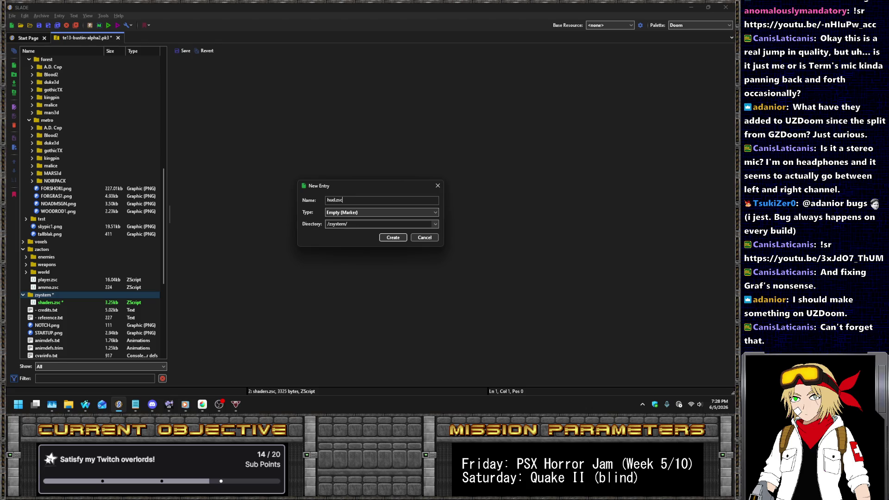
key("Return")
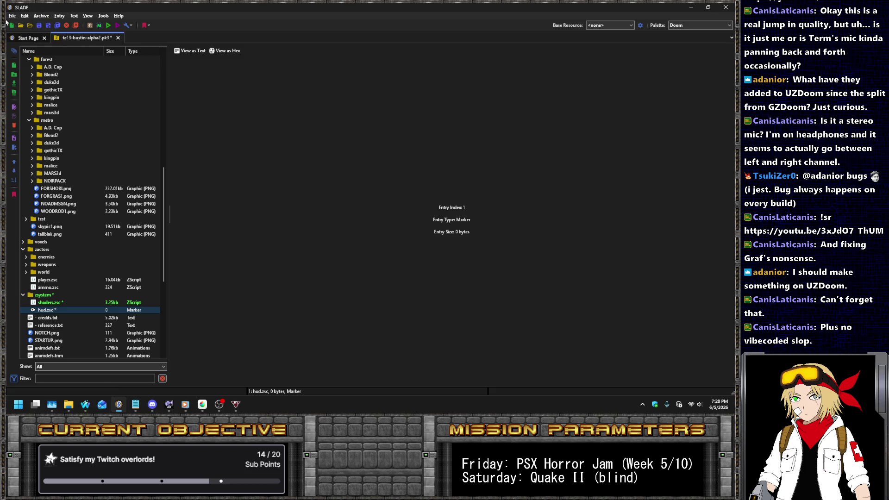
Open a Hax0r project archive from the Project: Hax0r folder.
left_click(21, 28)
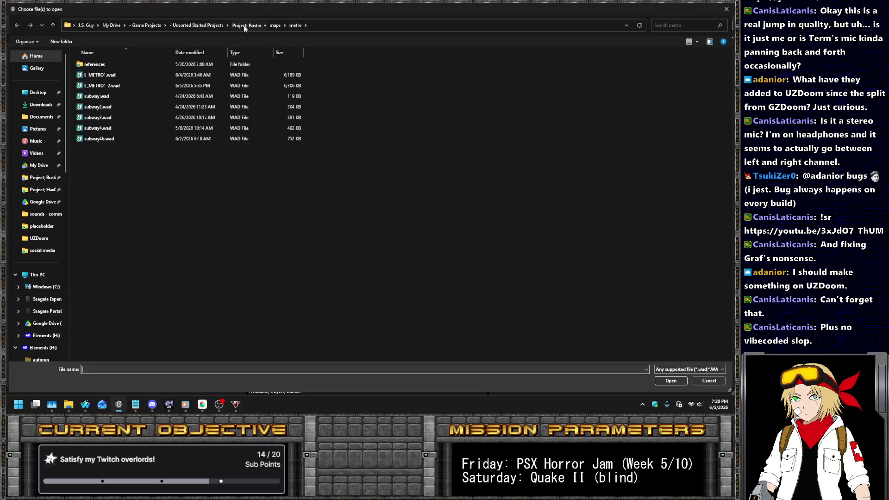
left_click(243, 25)
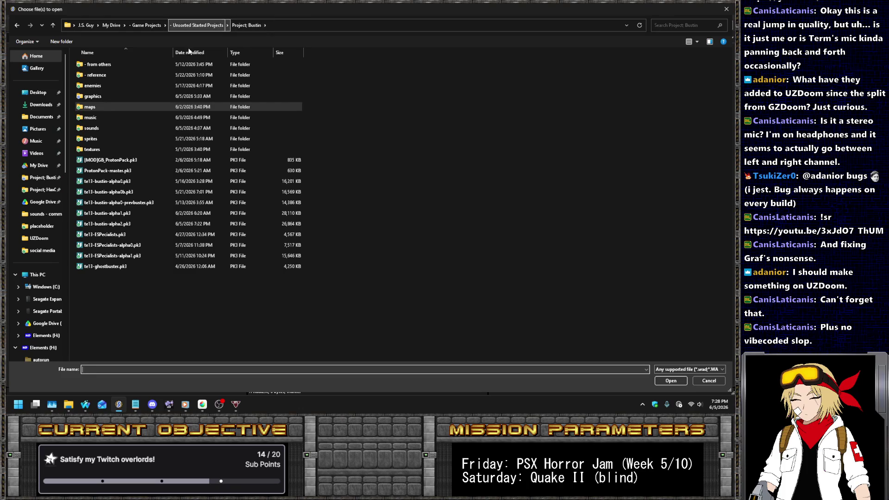
left_click(36, 180)
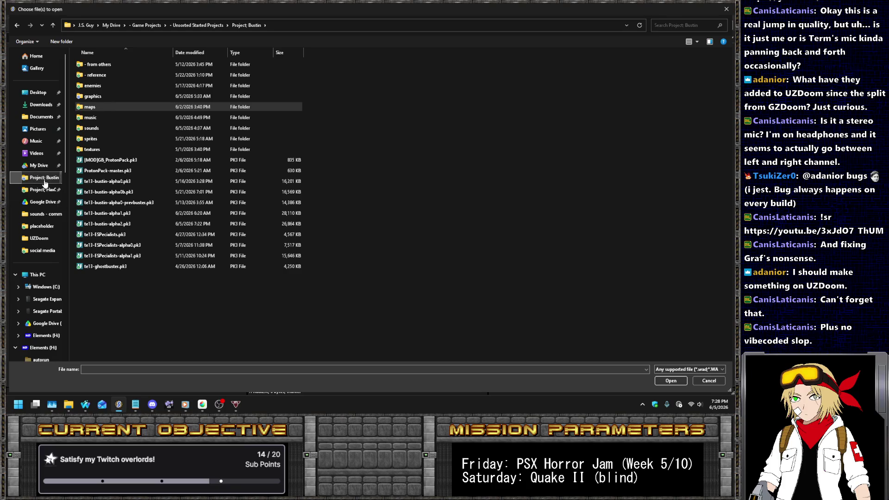
left_click(43, 189)
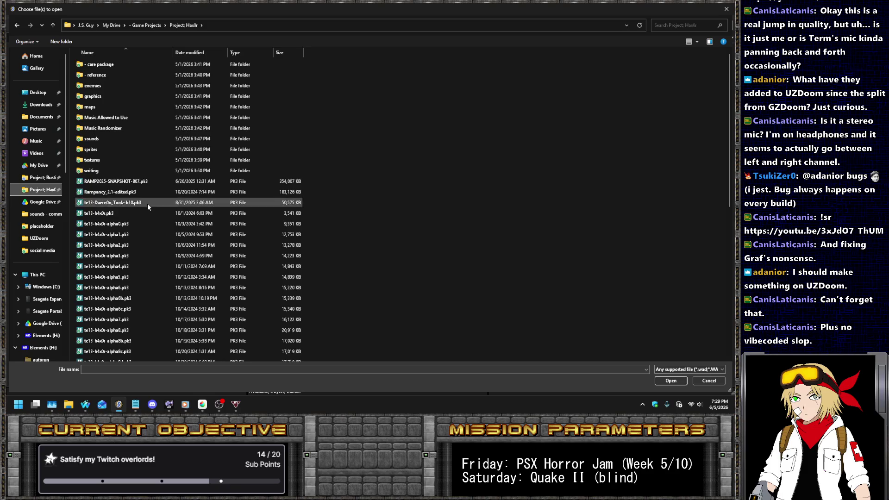
scroll(153, 222, "down", 5)
double_click(122, 346)
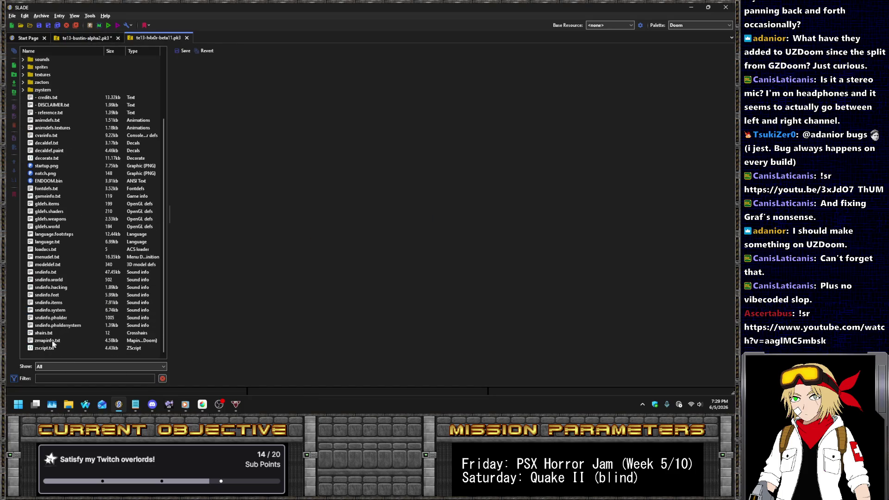
Review the StatusBarClass line in zmapinfo.txt's GameInfo block, then return to te13-bustin-alpha2.
left_click(273, 108)
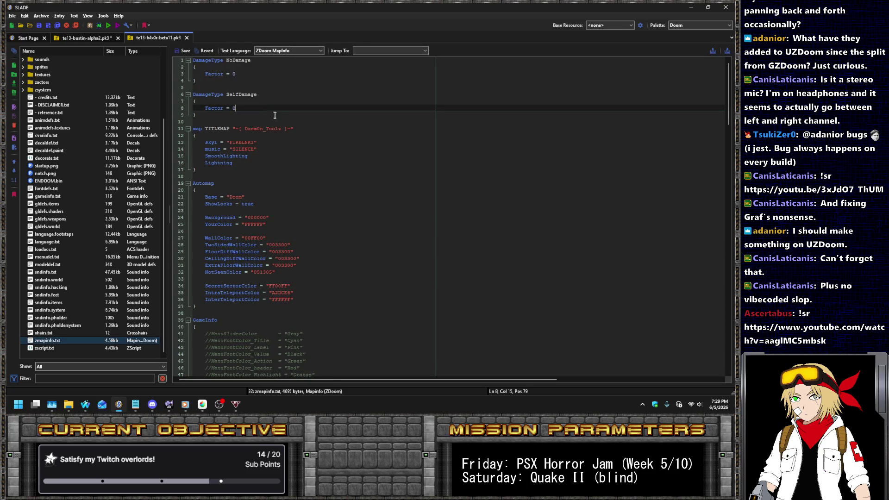
scroll(300, 128, "down", 1)
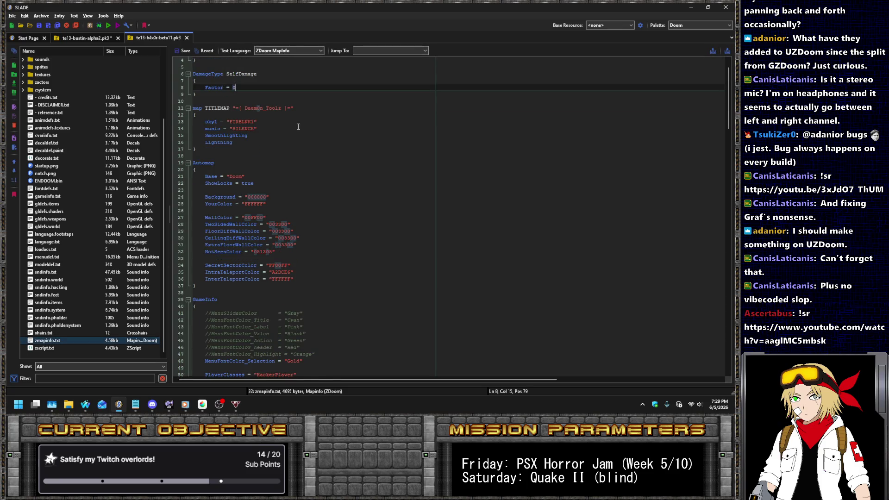
scroll(300, 130, "down", 6)
scroll(325, 146, "down", 3)
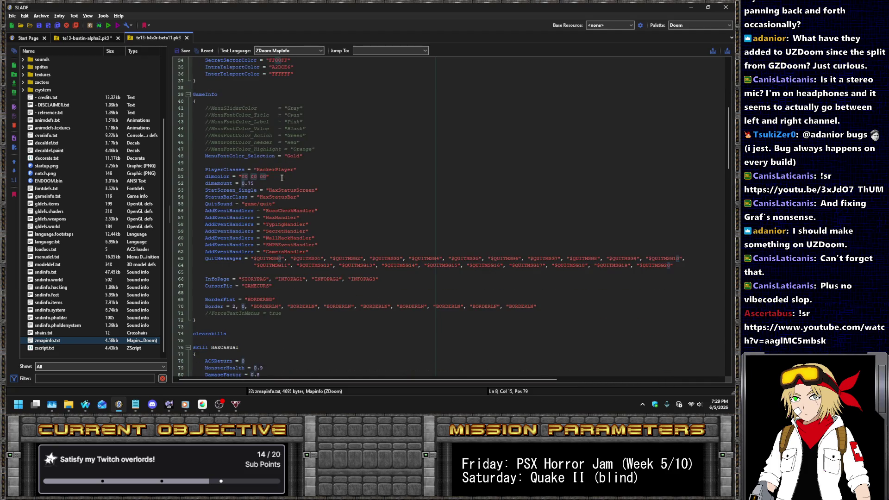
scroll(318, 233, "up", 1)
scroll(319, 233, "up", 1)
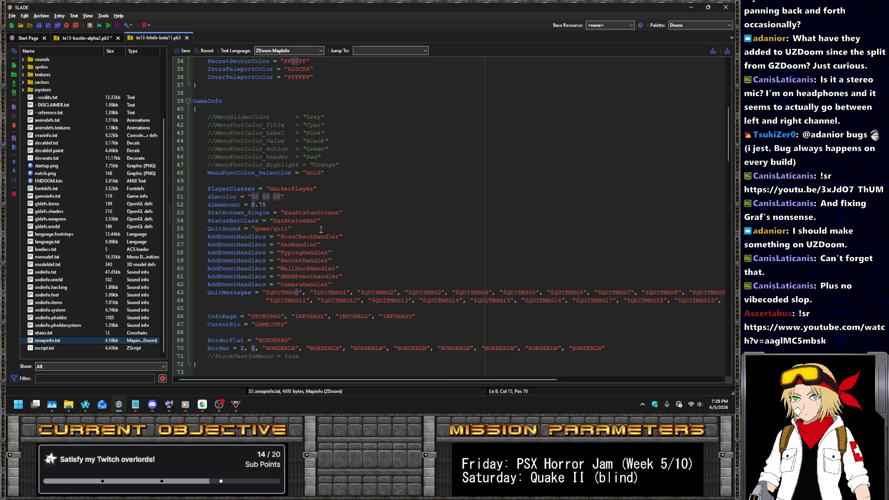
left_click(336, 222)
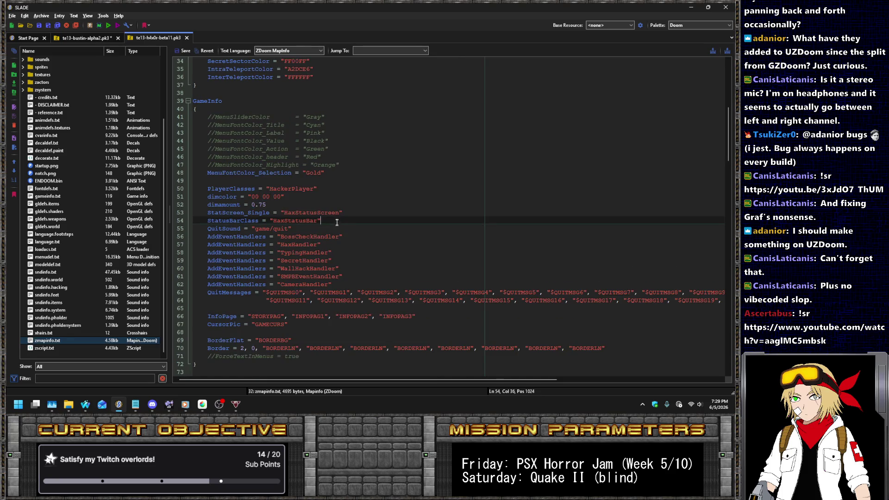
left_click(360, 215)
left_click(84, 39)
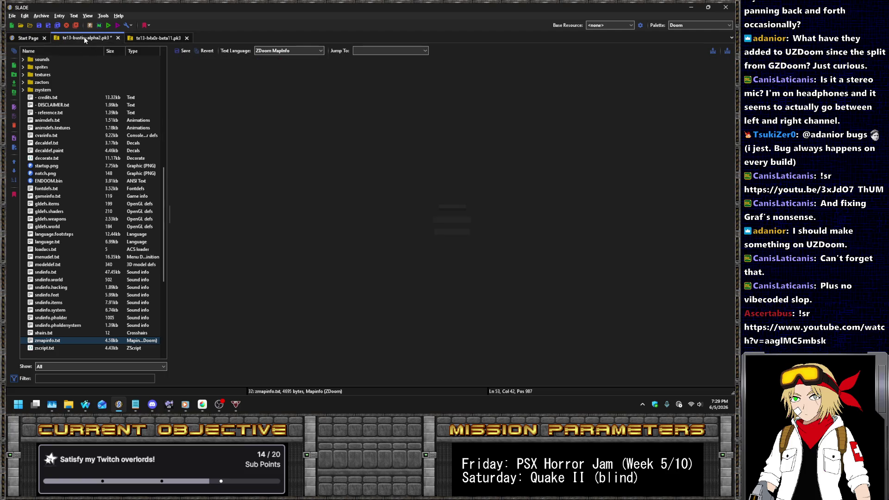
Add a StatusBarClass = SpookyStatusBar line to zmapinfo.game's GameInfo block and save.
scroll(88, 233, "down", 1)
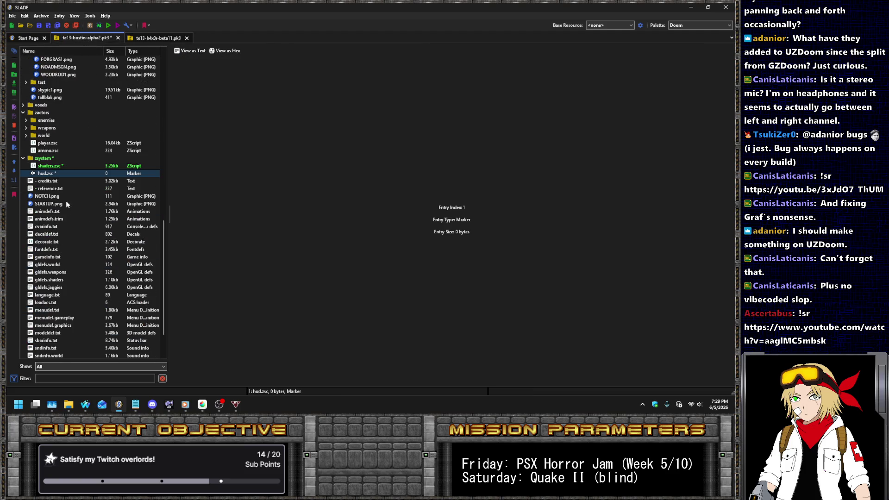
scroll(80, 230, "down", 2)
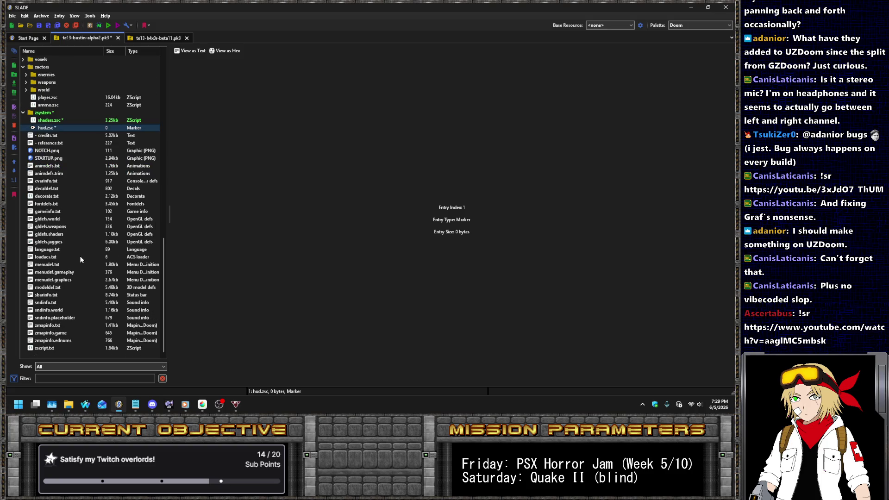
left_click(52, 333)
left_click(55, 326)
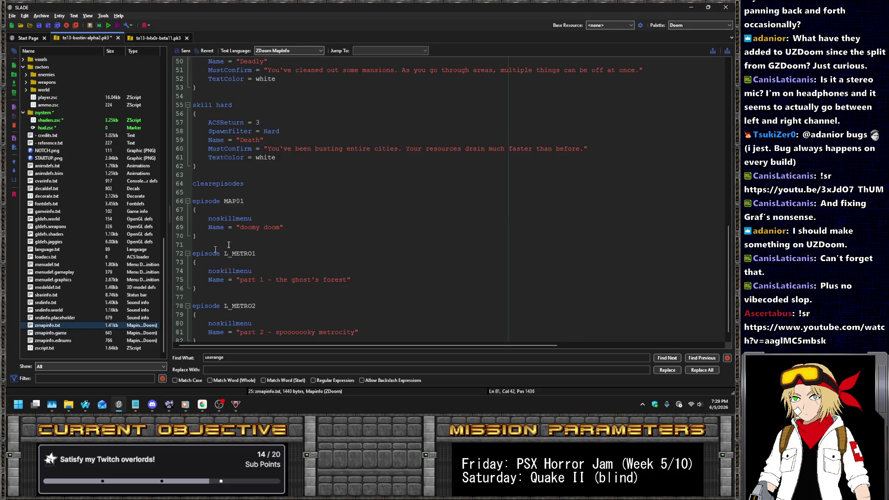
left_click(63, 334)
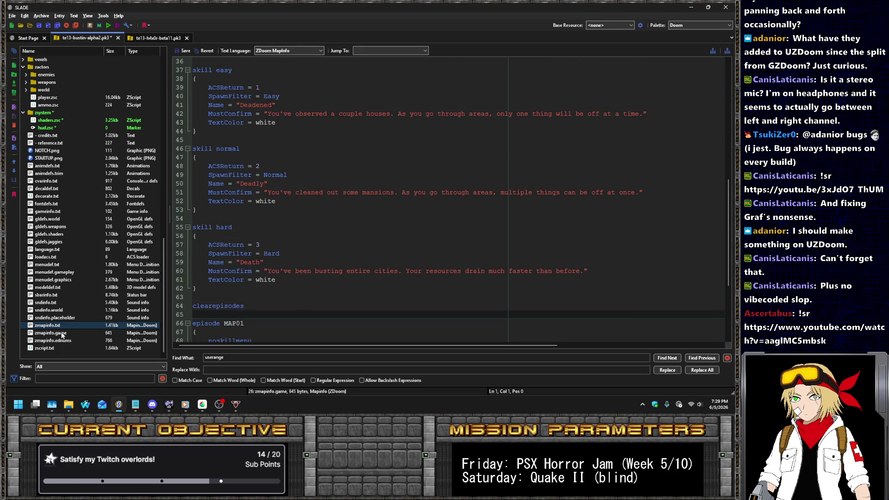
key("Down")
key("Down")
key("Down")
key("Return")
type("StatusBarClass = \"HaxStatusBar\"")
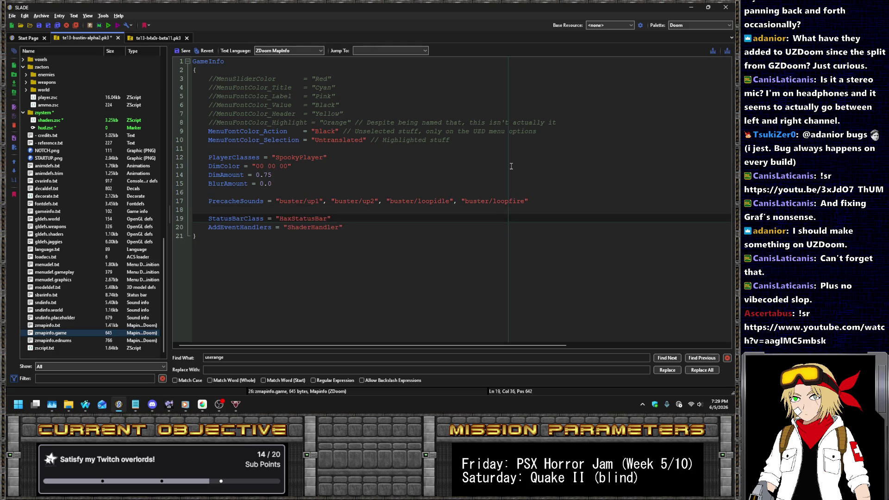
key("ctrl+Left")
key("ctrl+Left")
key("shift+Right")
key("shift+Right")
key("shift+Right")
type("Spooky")
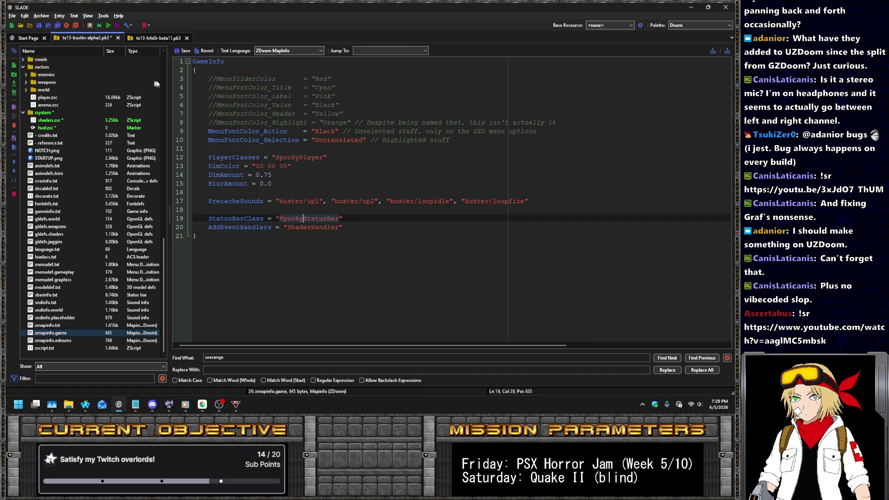
left_click(181, 51)
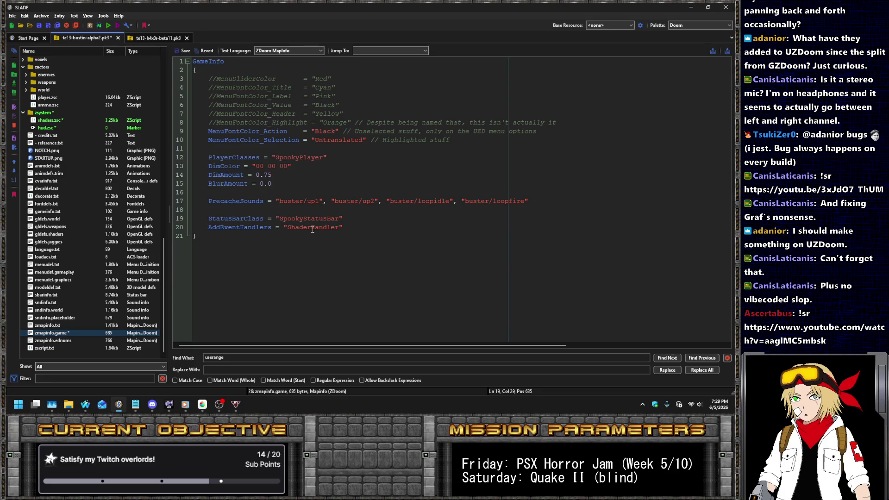
Rename ShaderHandler to SpookyShaderHandler in zmapinfo.game and in shaders.zsc's class declaration.
left_click(288, 227)
type("Spooky")
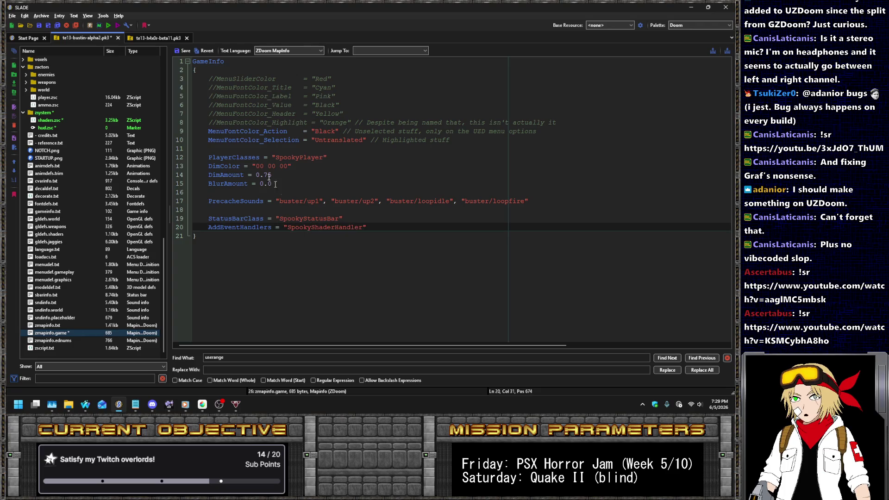
left_click(182, 51)
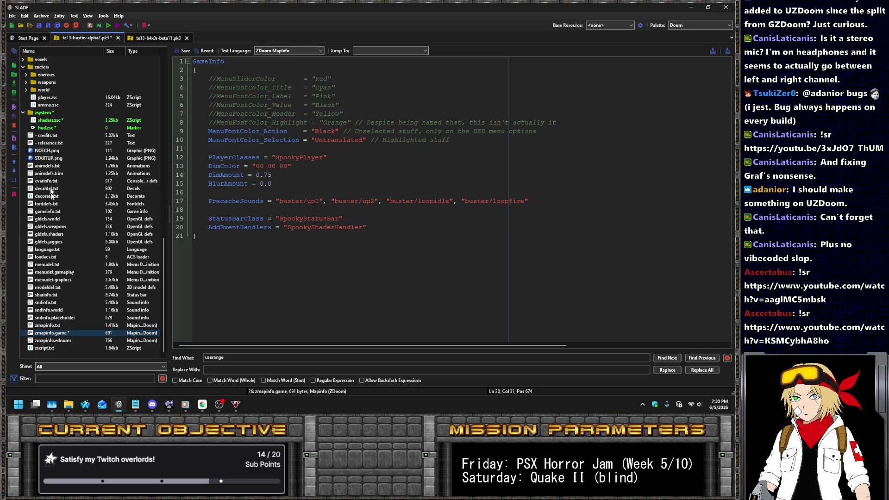
left_click(49, 121)
left_click(220, 62)
type("SpookyShaderHandler : StaticEventHandler")
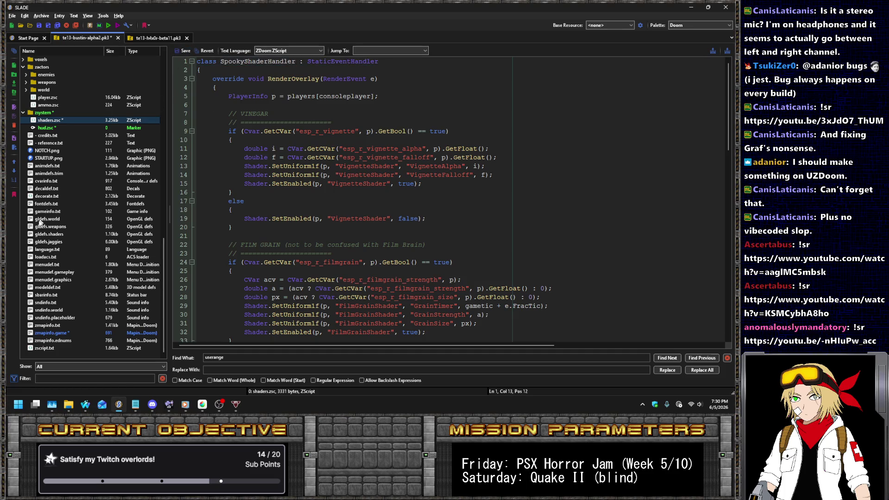
left_click(52, 256)
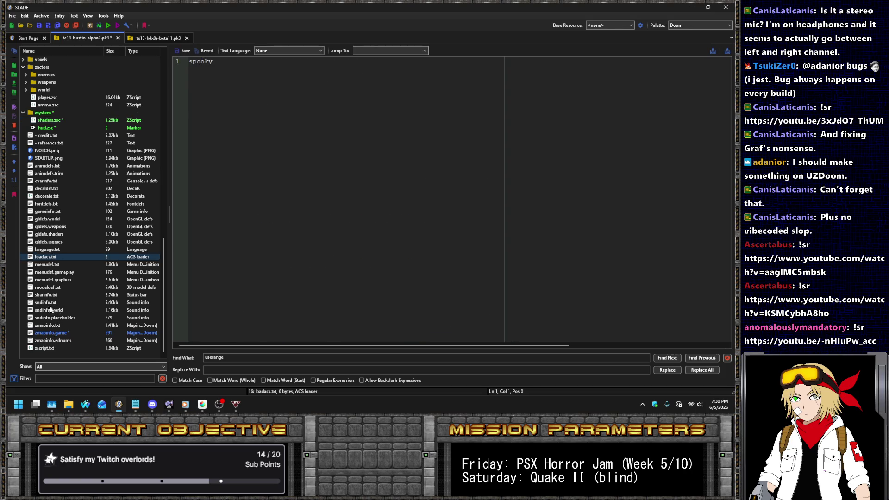
left_click(44, 347)
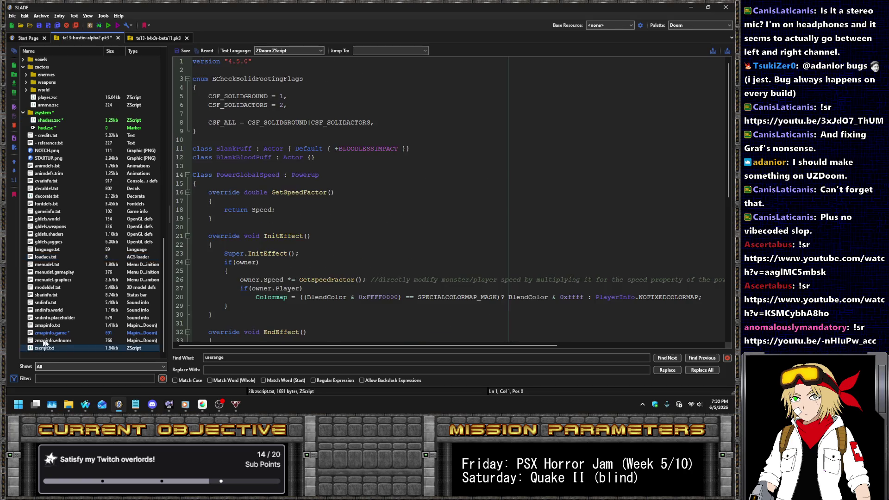
Change the shaders include to zsystem/shaders.zsc and move it above the player.zsc include.
left_click(365, 181)
scroll(365, 184, "down", 10)
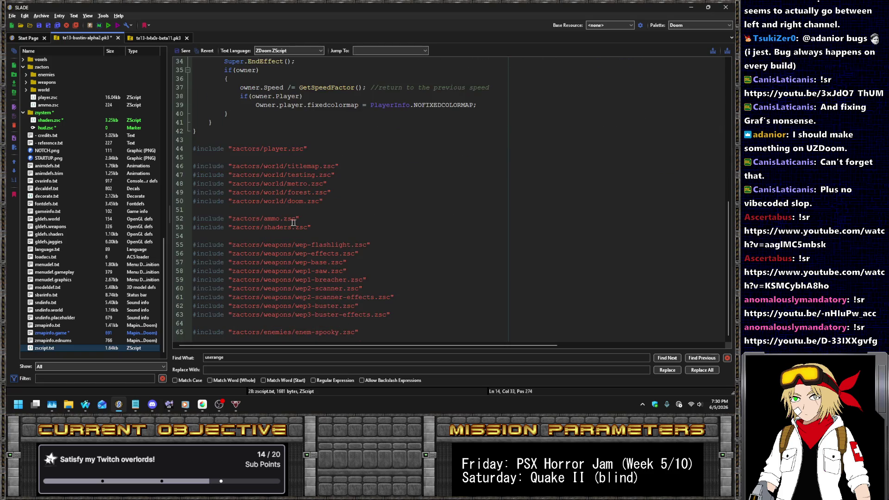
left_click(233, 227)
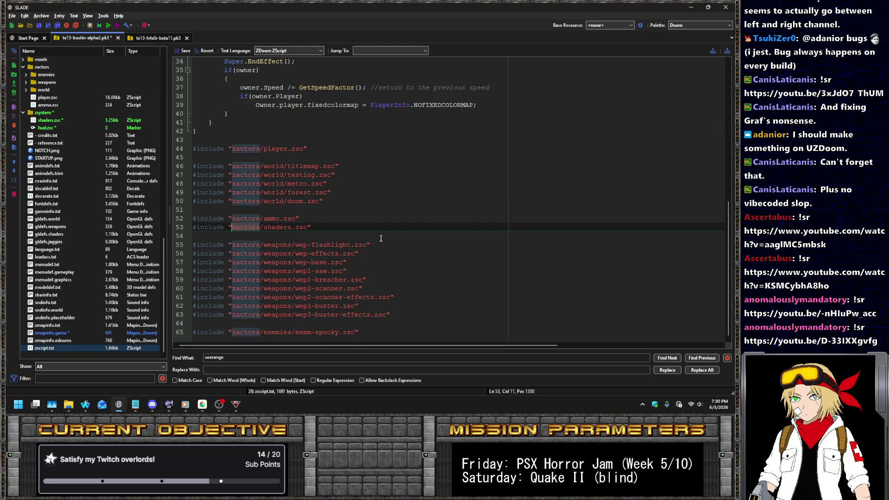
key("ctrl+shift+Right")
type("zsystem")
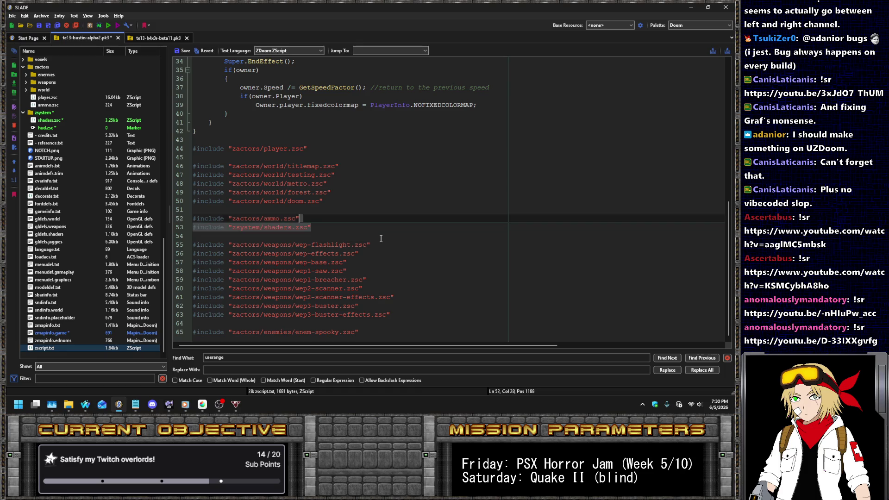
key("ctrl+l")
key("Up")
key("Up")
key("Up")
key("Return")
key("Return")
key("Up")
type("#include \"zsystem/shaders.zsc\"")
type("#include \"zsystem/shaders.zsc\"")
Add a zsystem/hud.zsc include below it and save zscript.txt.
key("ctrl+Right")
key("ctrl+Right")
key("ctrl+Right")
key("ctrl+Delete")
type("hud")
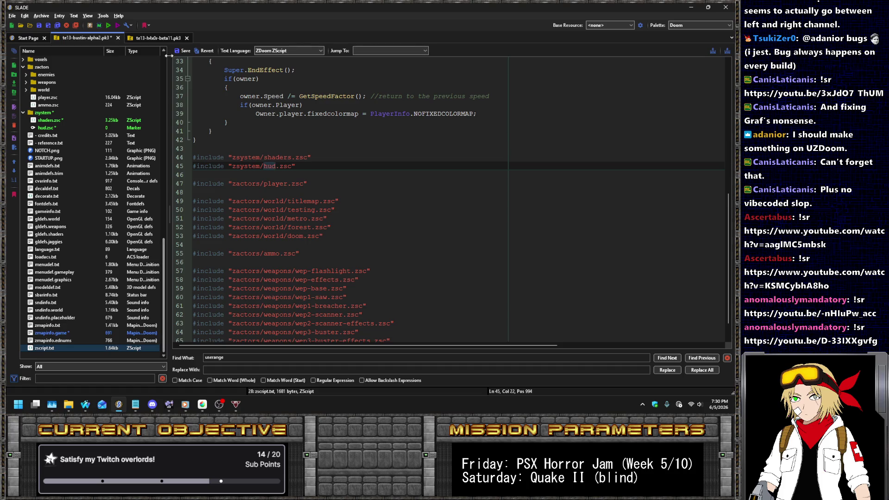
left_click(186, 52)
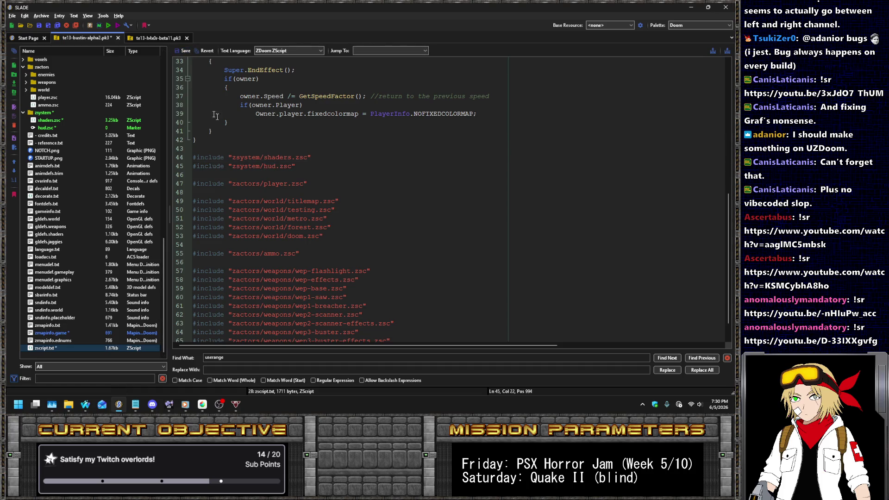
scroll(398, 239, "down", 1)
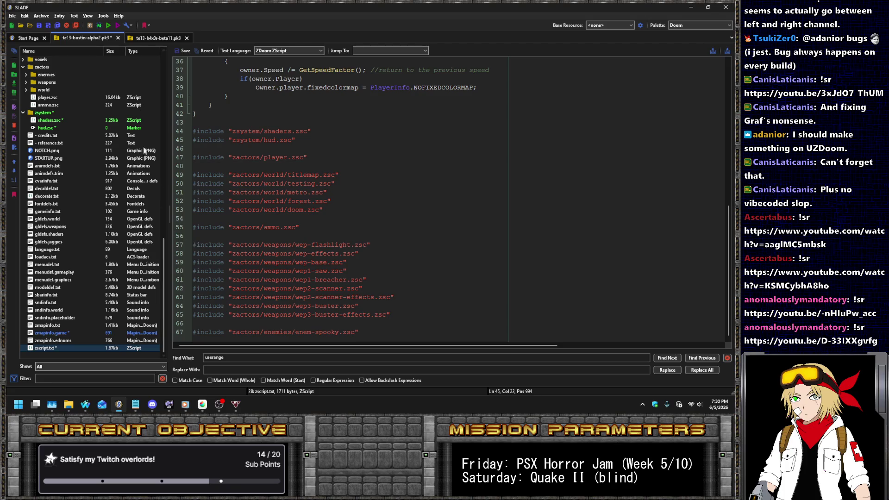
left_click(156, 38)
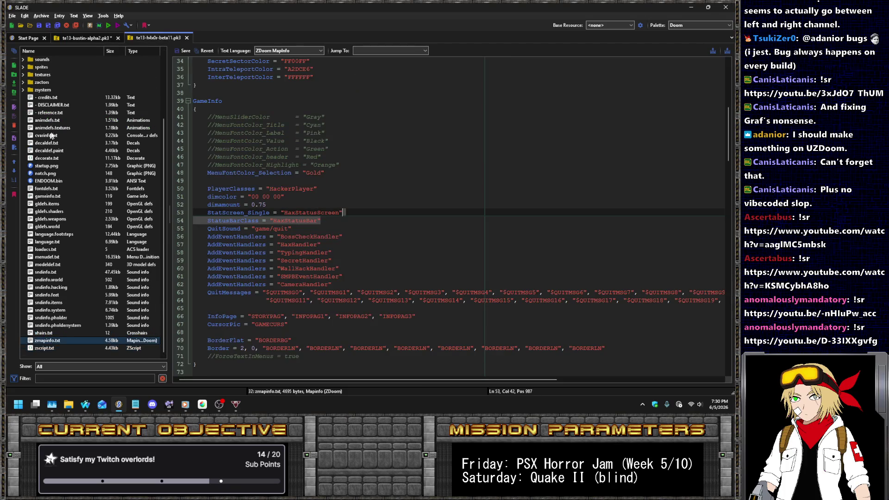
Open statusbar.zsc from the h4x0r archive's zsystem folder and select its code.
scroll(48, 137, "up", 2)
double_click(48, 136)
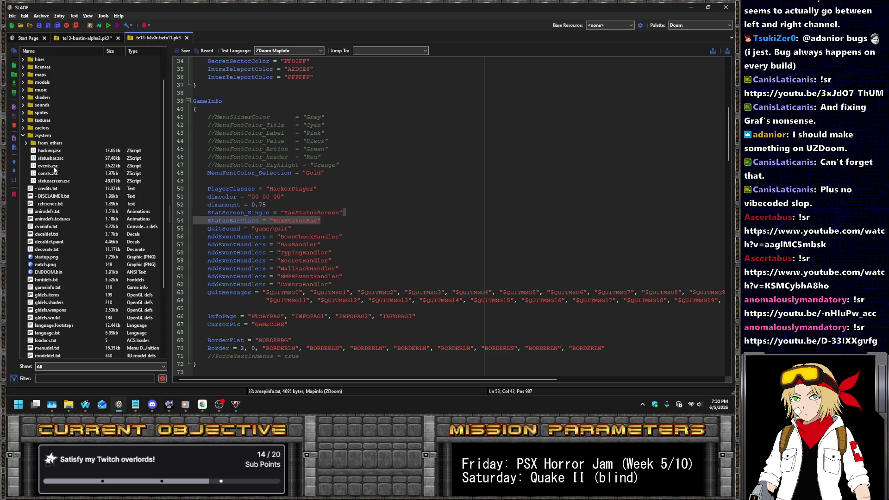
left_click(50, 179)
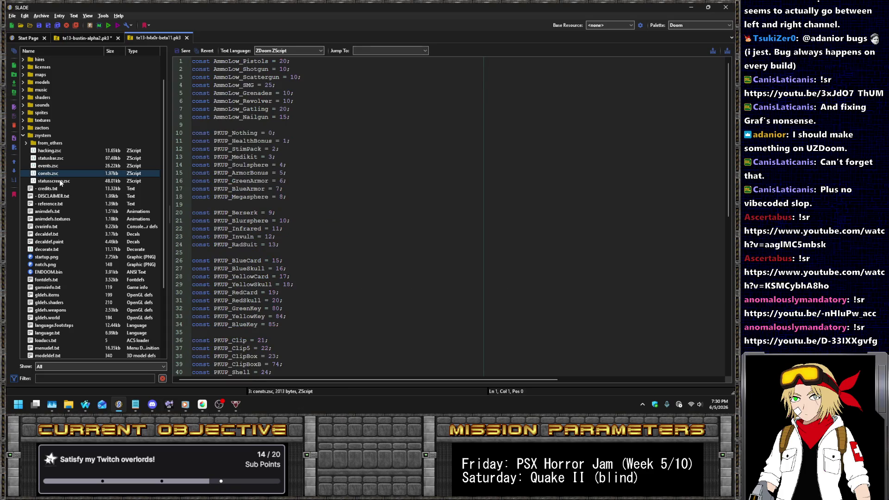
left_click(46, 158)
left_click(296, 117)
scroll(291, 130, "down", 5)
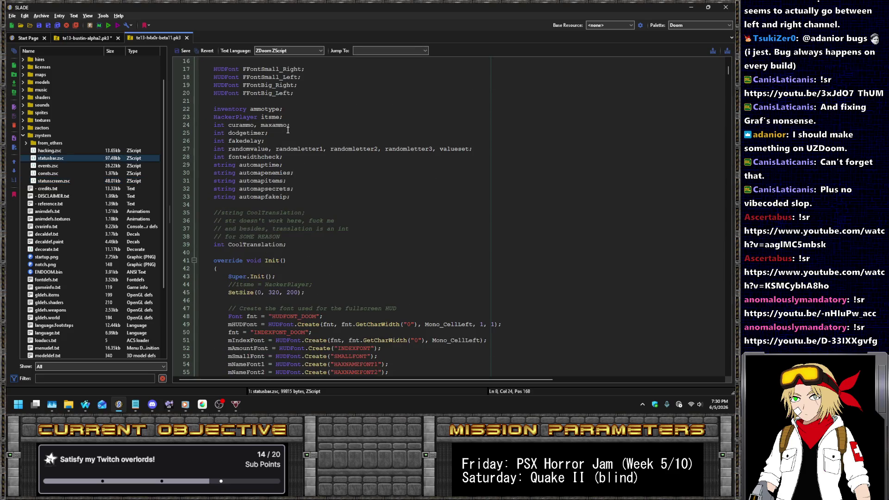
left_click(347, 243)
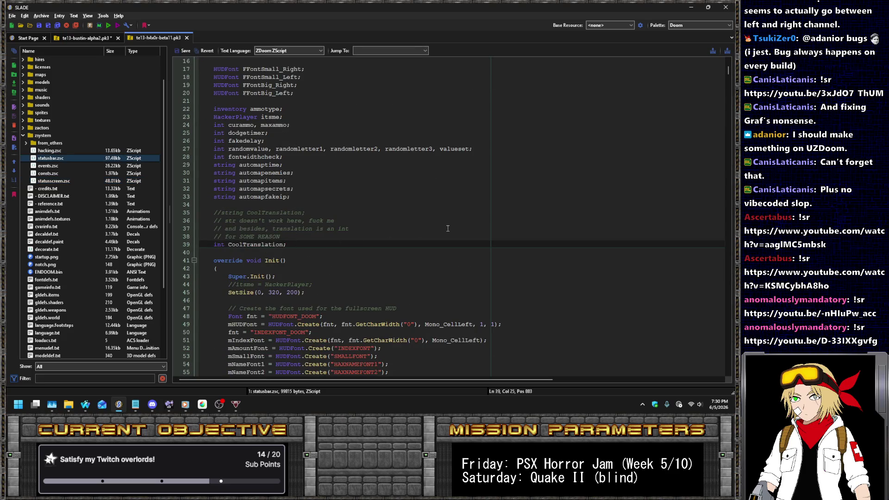
key("ctrl+a")
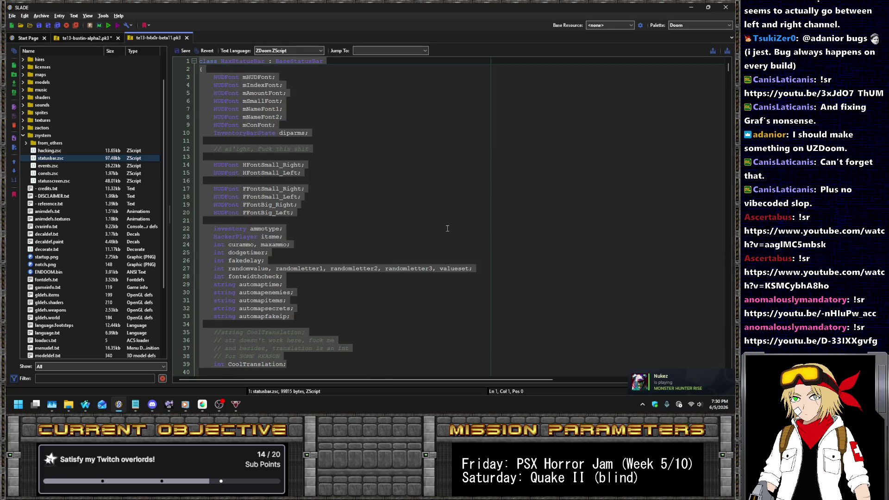
In the Bustin archive's hud.zsc, rename the HaxStatusBar class to SpookyStatusBar.
left_click(85, 38)
left_click(356, 131)
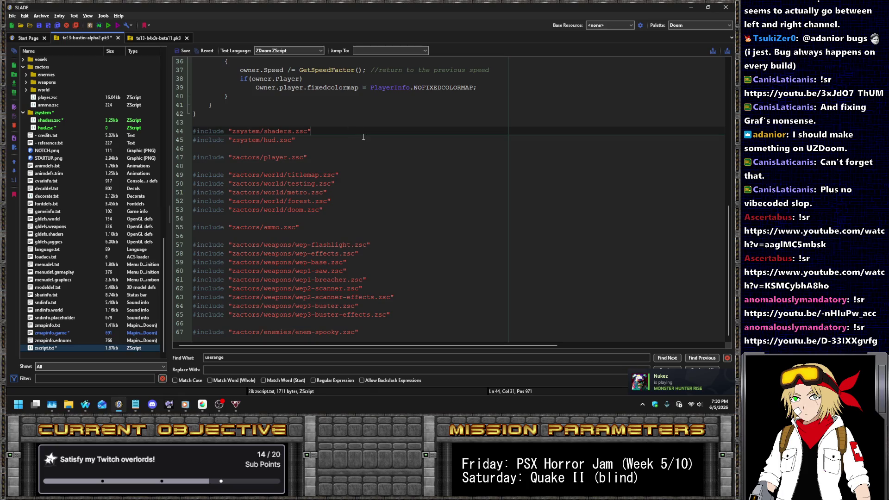
left_click(98, 127)
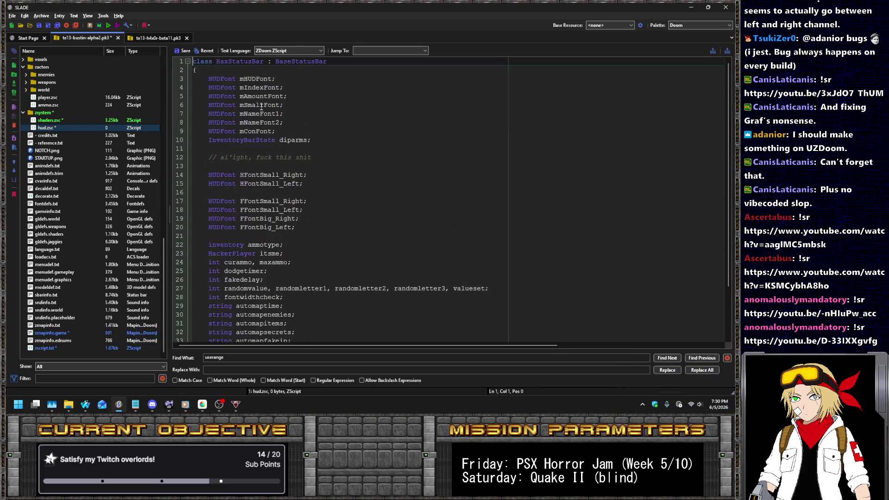
key("ctrl+Right")
key("shift+Right")
key("shift+Right")
key("shift+Right")
type("Spooky")
Delete all old field declarations and contents, leaving an empty indented class body.
key("Down")
key("shift+Down")
key("shift+Down")
key("shift+Down")
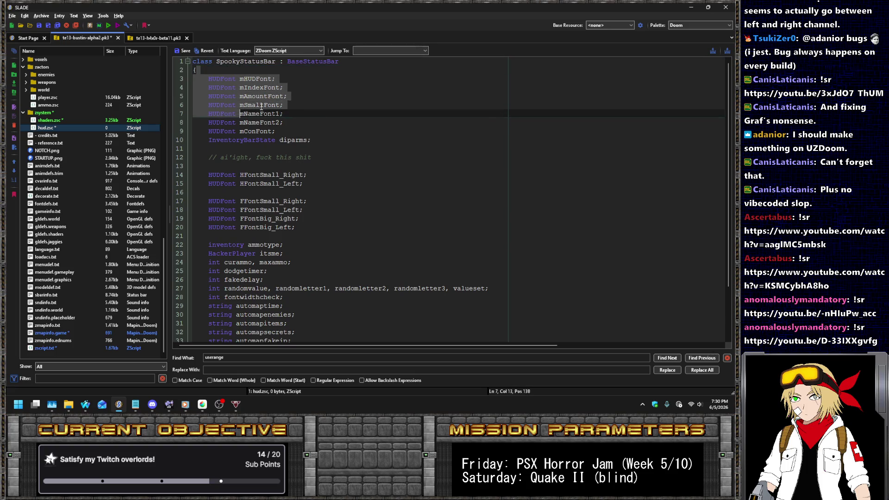
key("shift+Up")
key("shift+Up")
key("shift+End")
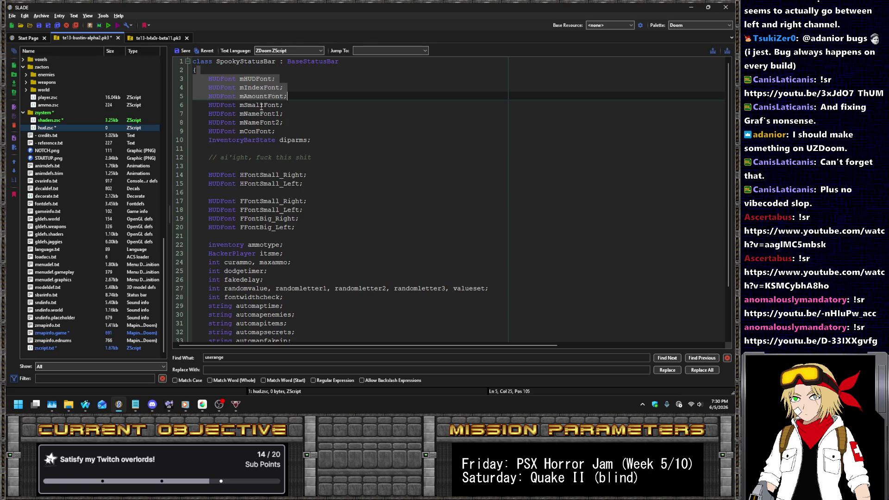
key("shift+Down")
key("shift+Down")
key("shift+Down")
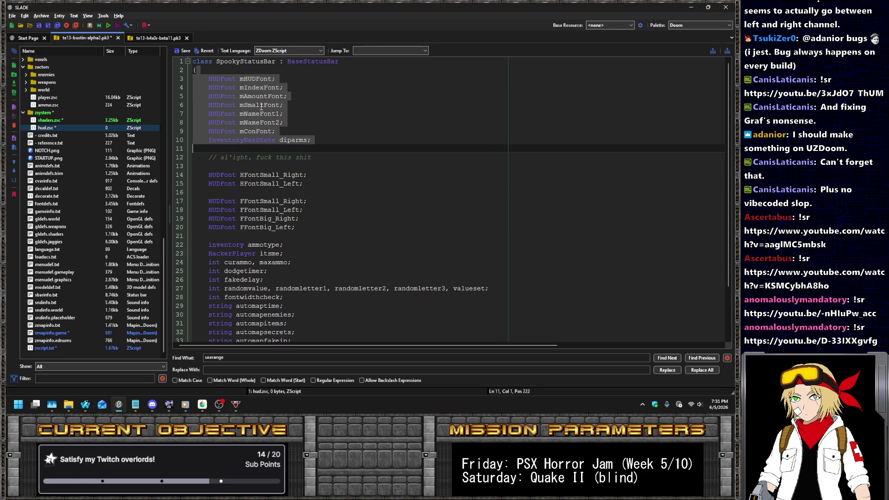
scroll(373, 149, "down", 2)
key("ctrl+shift+End")
key("Delete")
key("Return")
type("}")
key("Up")
key("Tab")
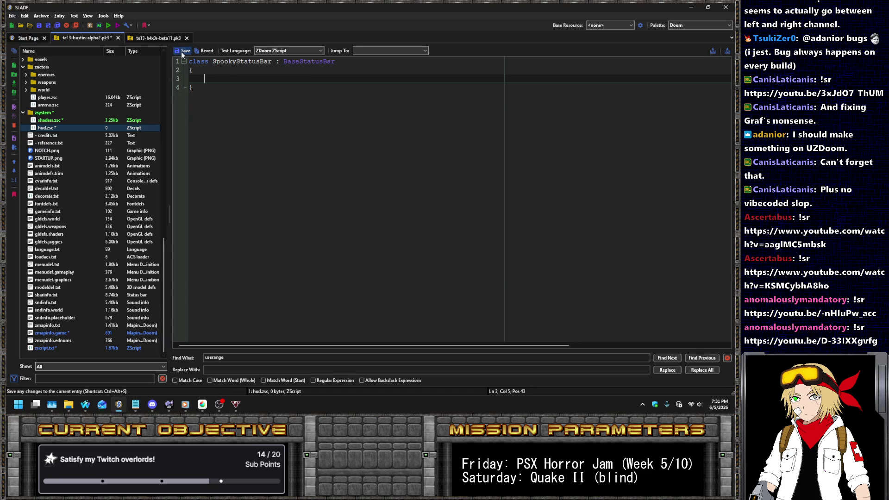
Select the Init() override in the h4x0r archive's statusbar.zsc to copy it.
left_click(162, 37)
key("ctrl+a")
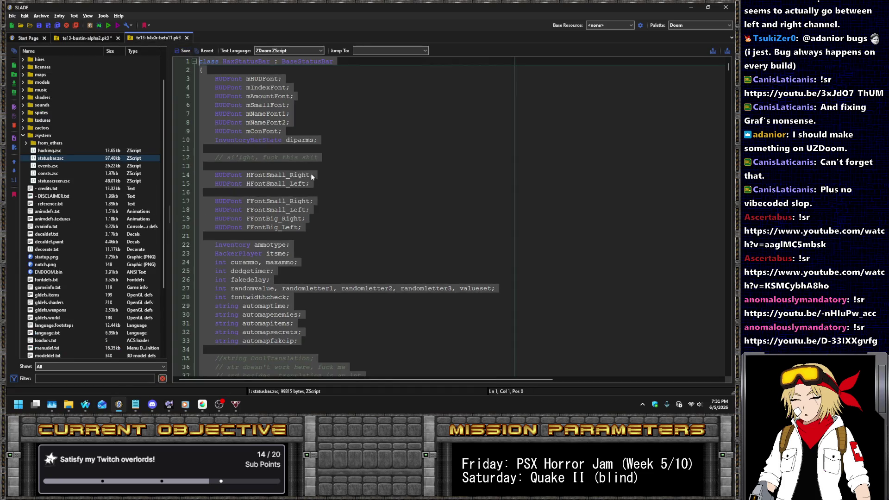
scroll(310, 175, "down", 10)
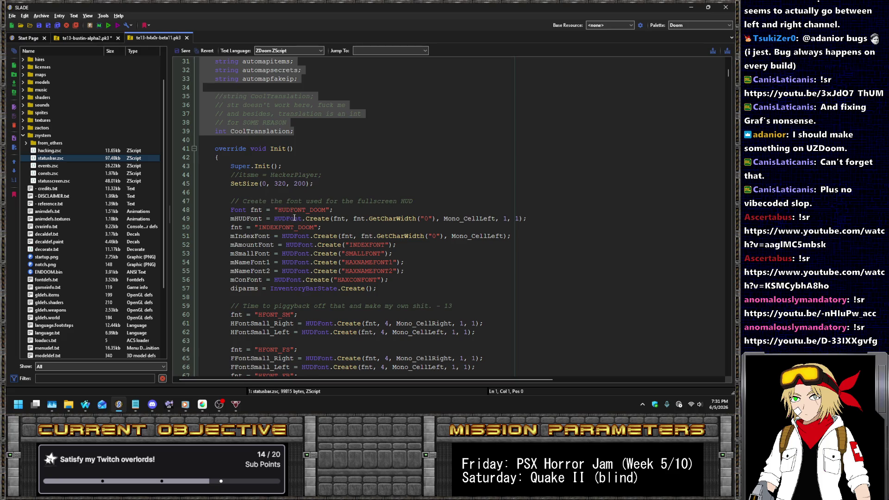
mouse_move(237, 143)
left_mouse_down()
mouse_move(301, 178)
mouse_move(381, 192)
mouse_move(412, 210)
left_mouse_up()
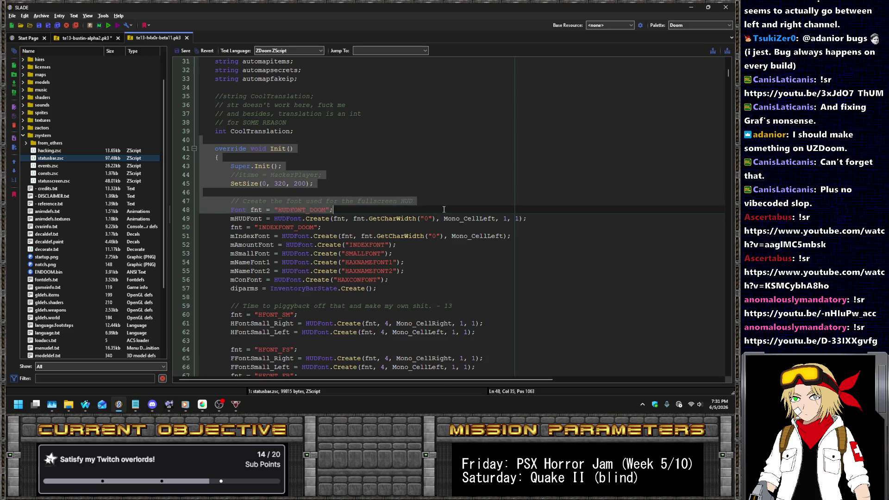
scroll(411, 128, "down", 3)
scroll(409, 127, "down", 2)
left_click_drag(410, 126, 312, 271)
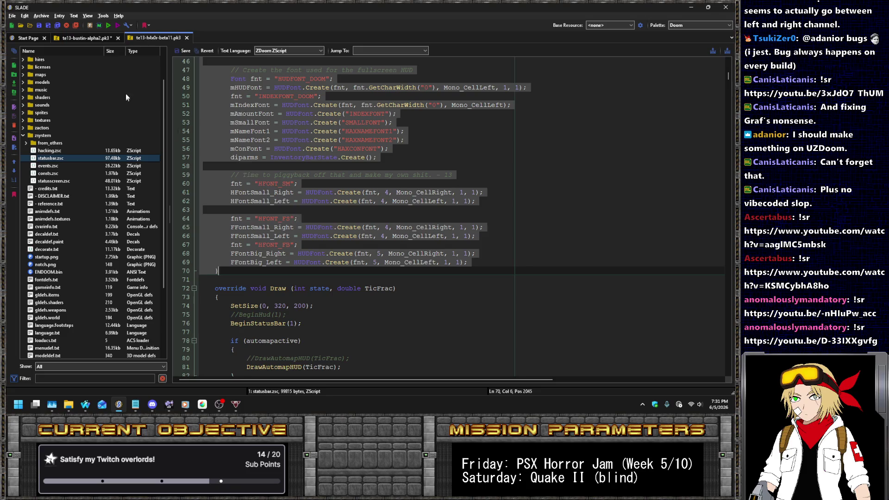
left_click(88, 40)
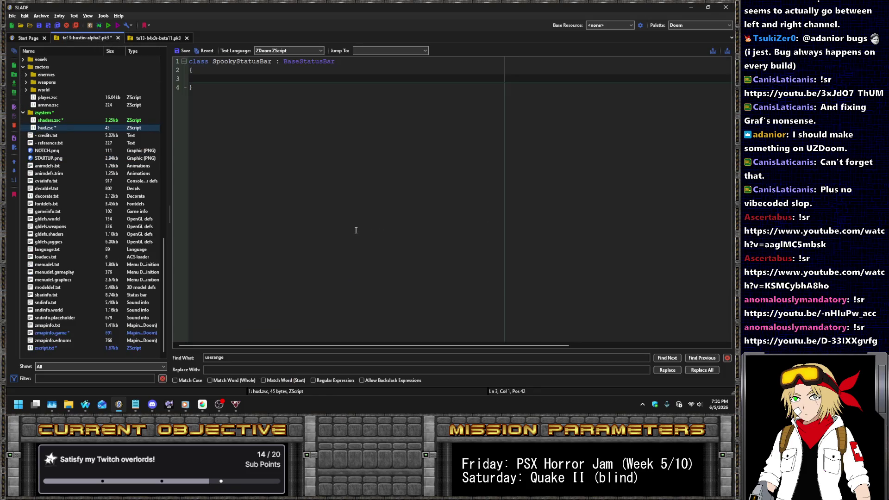
Paste Init() into SpookyStatusBar and change HUDFONT_DOOM to SMALLFONT.
left_click(254, 82)
key("ctrl+v")
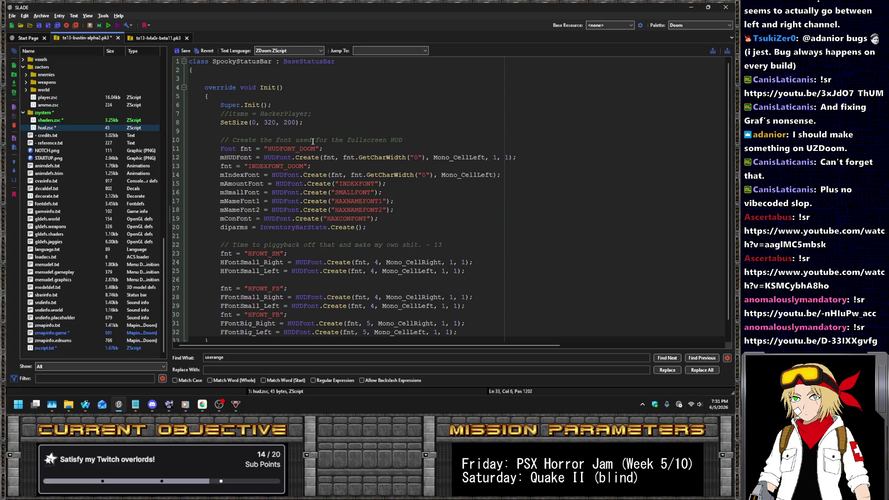
double_click(290, 148)
type("SMALLFONT")
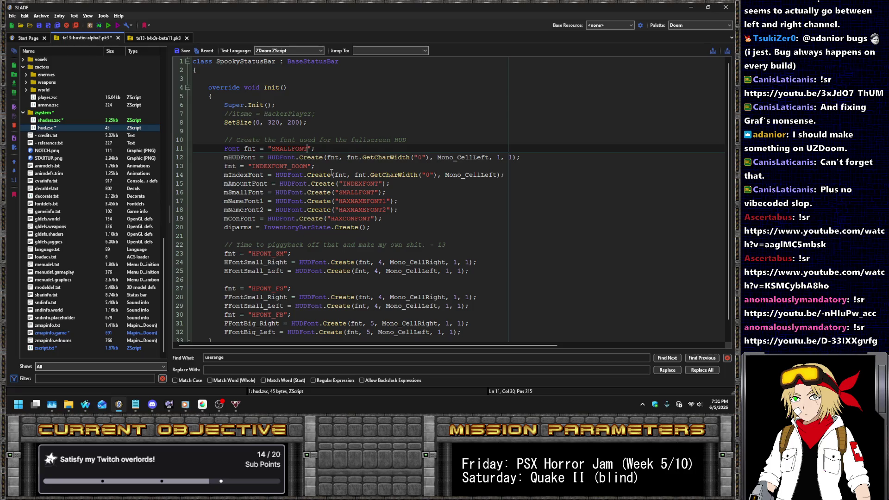
Delete the index, amount, name, console font and diparms lines, then reopen h4x0r's statusbar.zsc.
key("Down")
key("Down")
key("Down")
key("End")
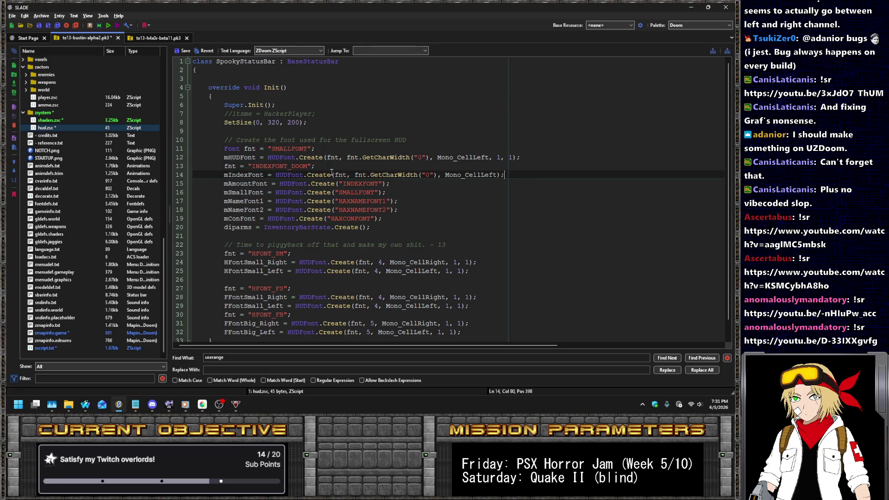
key("shift+Up")
key("shift+Up")
key("BackSpace")
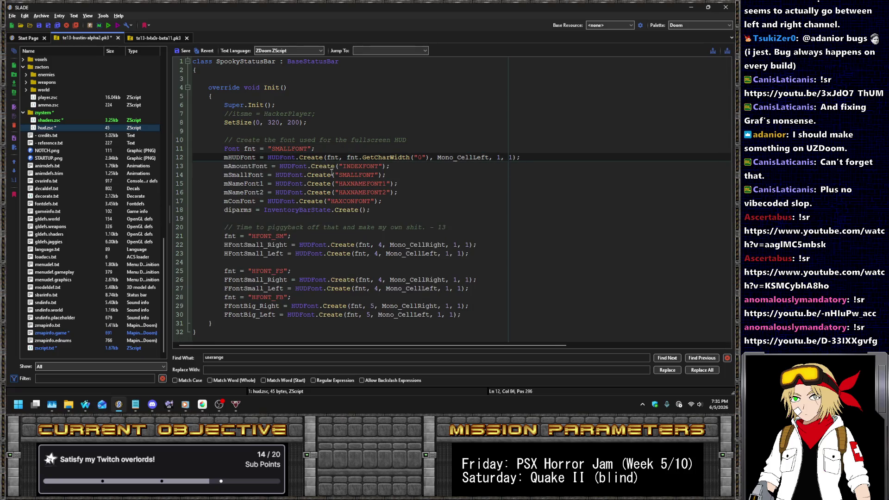
key("ctrl+z")
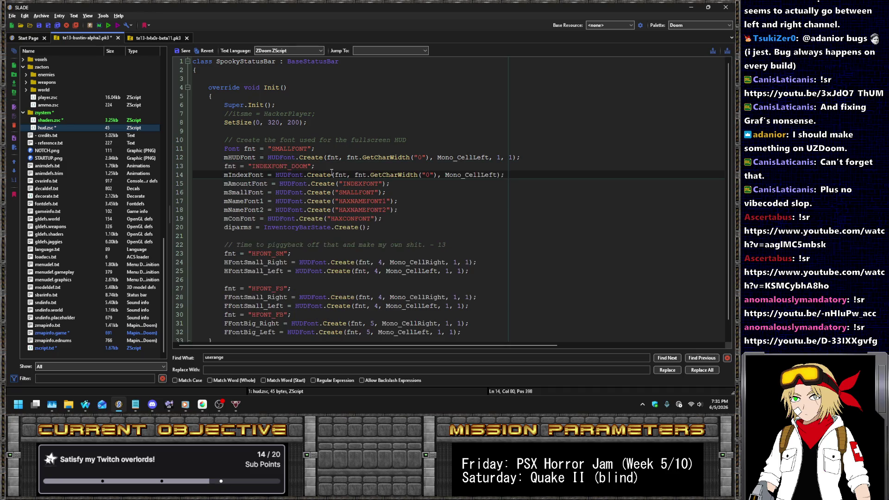
key("ctrl+y")
key("Down")
key("ctrl+shift+l")
key("shift+Down")
key("shift+Down")
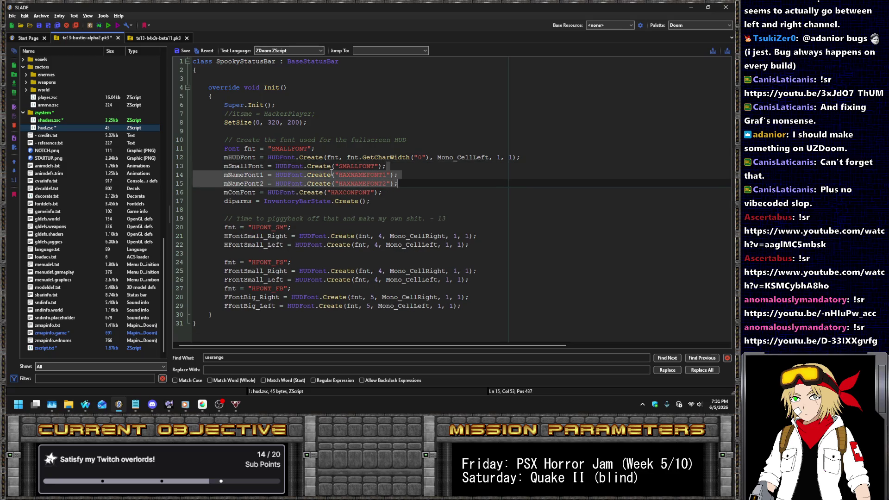
key("shift+Down")
key("ctrl+shift+l")
key("ctrl+shift+l")
key("Up")
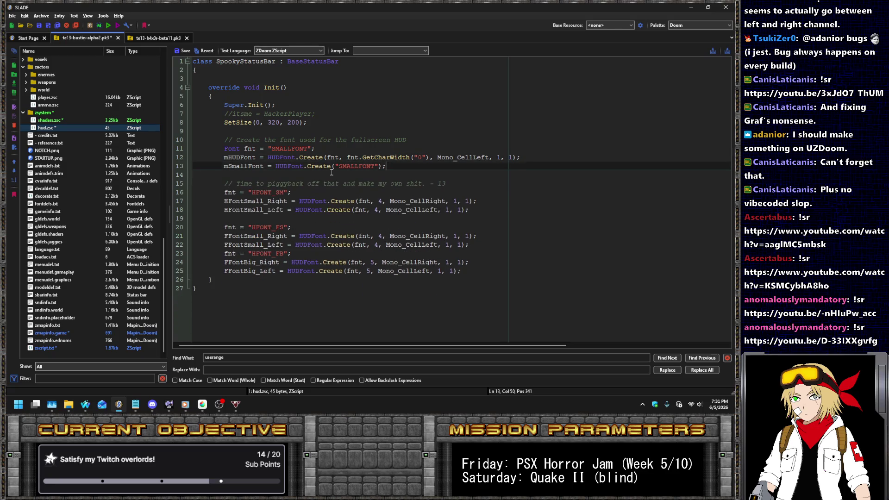
left_click(150, 39)
left_click(51, 158)
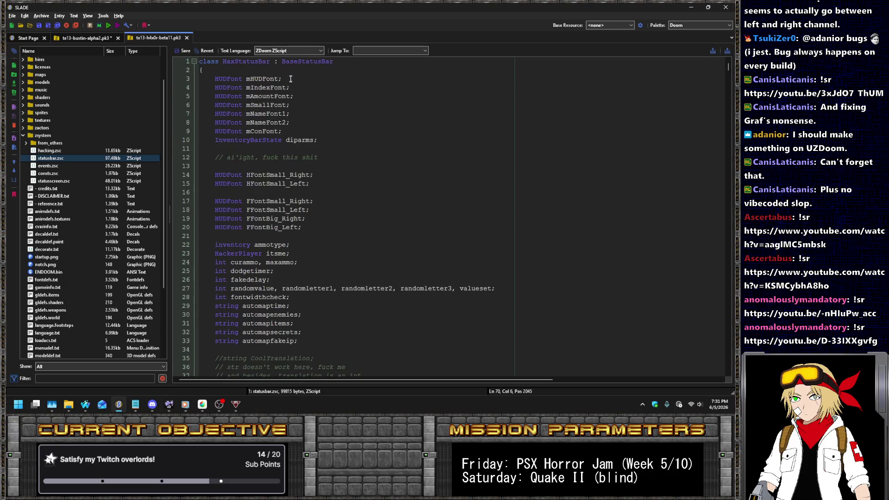
Copy the mHUDFont field into SpookyStatusBar and rename it HUDSmallFont.
left_click_drag(290, 79, 291, 73)
key("ctrl+c")
left_click(70, 36)
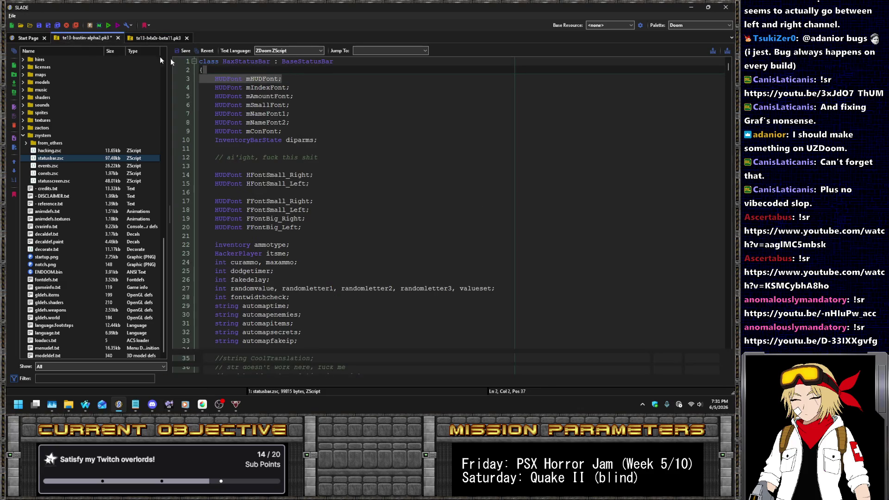
left_click(243, 74)
key("ctrl+v")
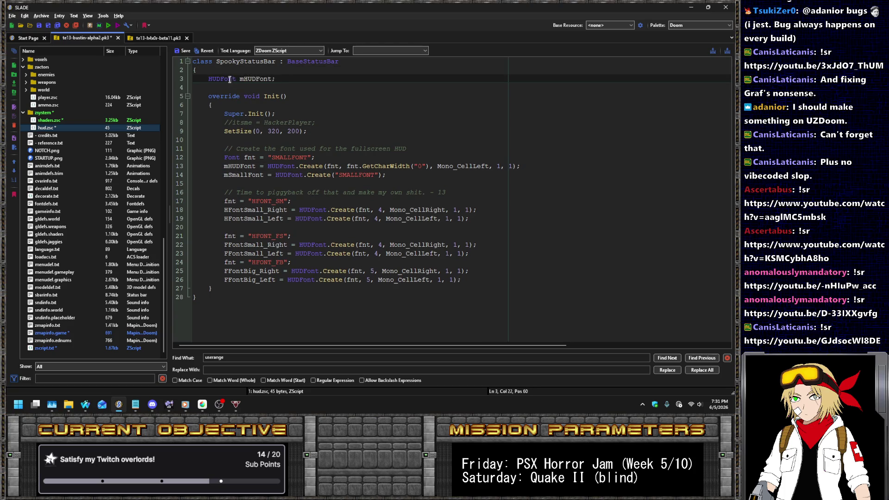
key("BackSpace")
key("Right")
key("Right")
key("Right")
type("Small")
Assign HUDSmallFont in Init() and delete the mSmallFont creation line.
key("ctrl+shift+Left")
key("ctrl+c")
double_click(240, 166)
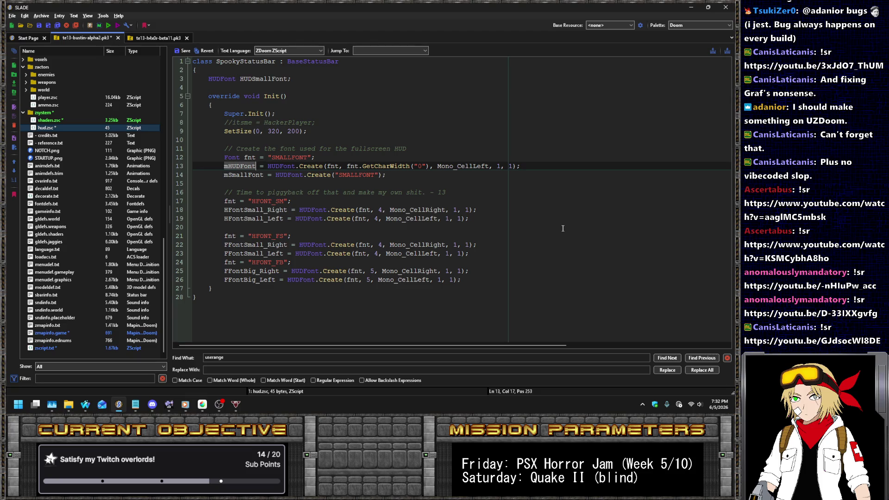
key("ctrl+v")
key("shift+Up")
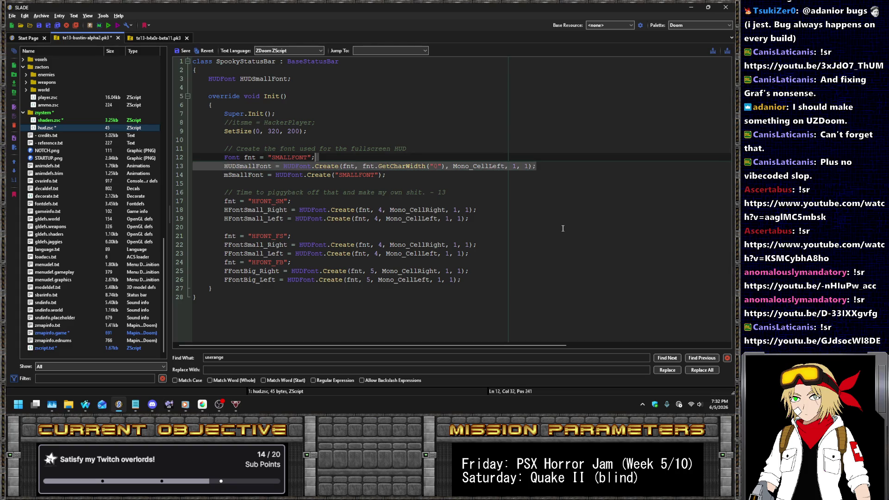
key("BackSpace")
key("ctrl+z")
key("shift+Down")
key("BackSpace")
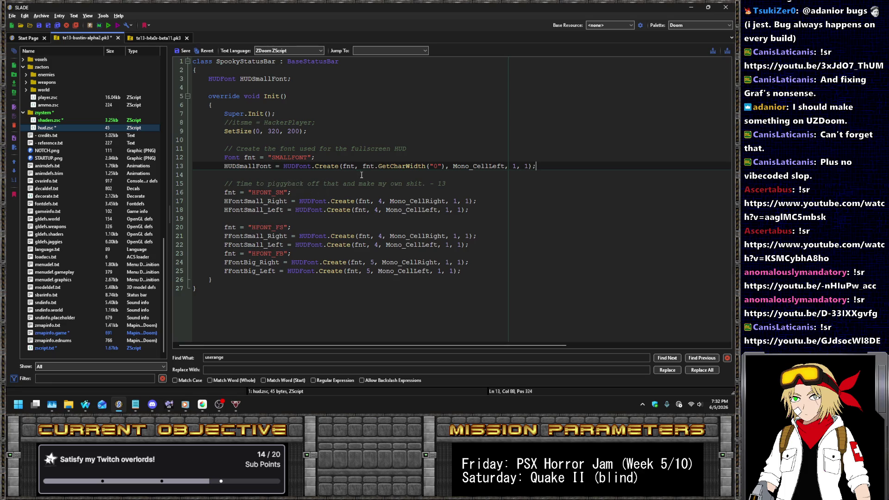
Drop 'fullscreen' from the font comment and delete the HFont, FFont and commented itsme lines.
key("Up")
key("Up")
key("ctrl+BackSpace")
key("Down")
key("Down")
key("End")
key("shift+Down")
key("shift+Down")
key("shift+Down")
key("Delete")
key("Up")
key("Up")
key("Up")
key("shift+Up")
key("Delete")
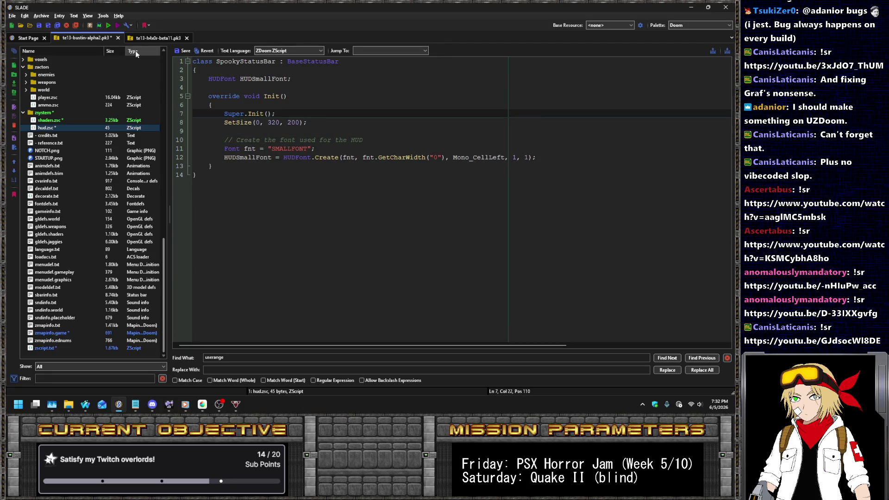
Select the Draw() override after Init() in h4x0r's statusbar.zsc, then return to hud.zsc.
left_click(158, 39)
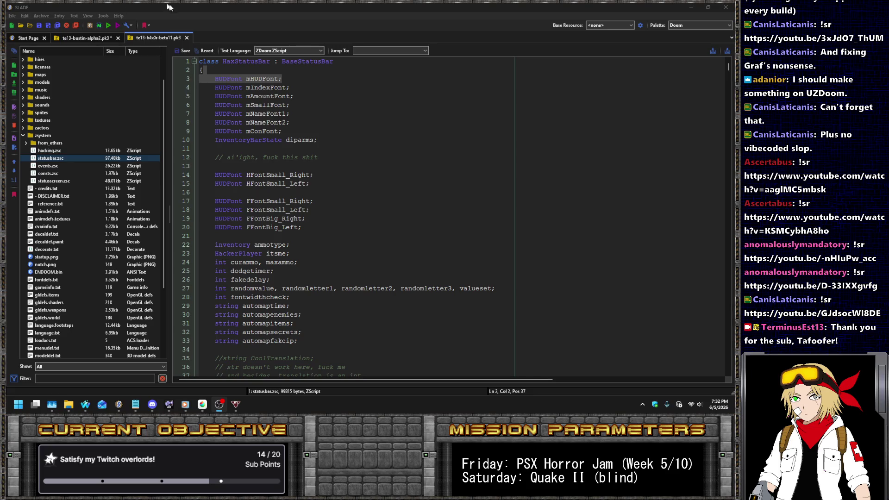
double_click(305, 175)
scroll(322, 181, "down", 16)
scroll(321, 181, "down", 5)
left_click(235, 112)
mouse_move(234, 112)
left_mouse_down()
mouse_move(236, 143)
mouse_move(250, 139)
mouse_move(259, 158)
mouse_move(280, 271)
mouse_move(265, 300)
left_mouse_up()
left_click(86, 38)
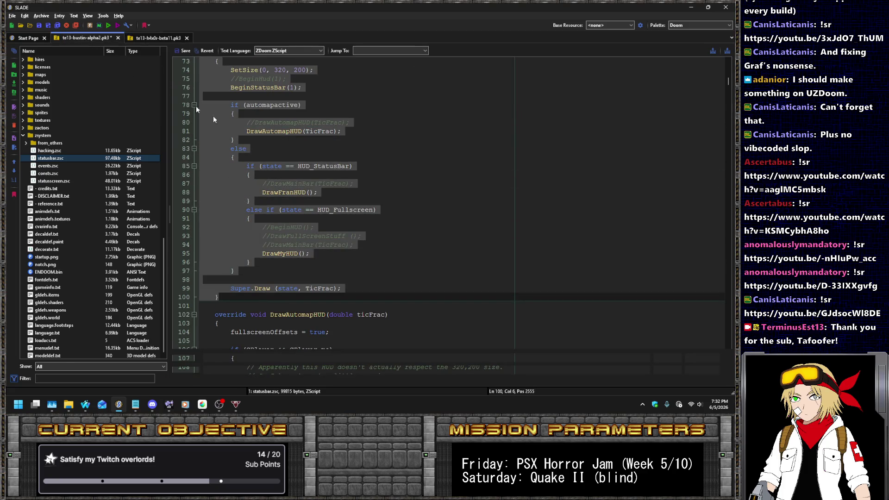
left_click(46, 128)
left_click(316, 174)
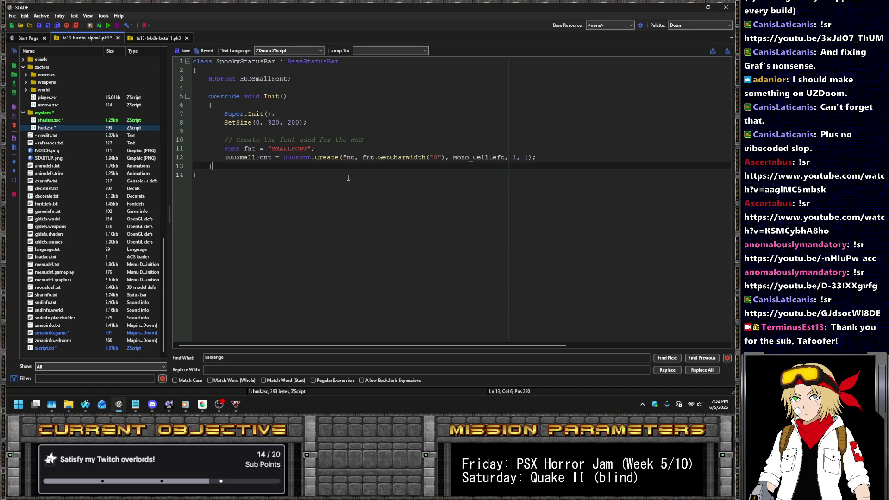
Paste Draw() into hud.zsc, removing the extra blank line and commented BeginHud line.
type("override void Draw (int state, double TicFrac) \t{ \t\tSetSize(0, 320, 200); \t\t//BeginHud(1); \t\tBeginStatusBar(1);  \t\tif (automapactive) \t\t{ \t\t\t//DrawAutomapHUD(TicFrac); \t\t\tDrawAutomapHUD(TicFrac); \t\t} \t\telse \t\t{ \t\t\tif (state == HUD_StatusBar) \t\t\t{ \t\t\t\t//DrawMainBar(TicFrac); \t\t\t\tDrawFranHUD(); \t\t\t} \t\t\telse if (state == HUD_Fullscreen) \t\t\t{ \t\t\t\t//BeginHUD(); \t\t\t\t//DrawFullScreenStuff (); \t\t\t\t//DrawMainBar(TicFrac); \t\t\t\tDrawMyHUD(); \t\t\t} \t\t}  \t\tSuper.Draw (state, TicFrac); \t}")
scroll(287, 157, "up", 5)
left_click(287, 158)
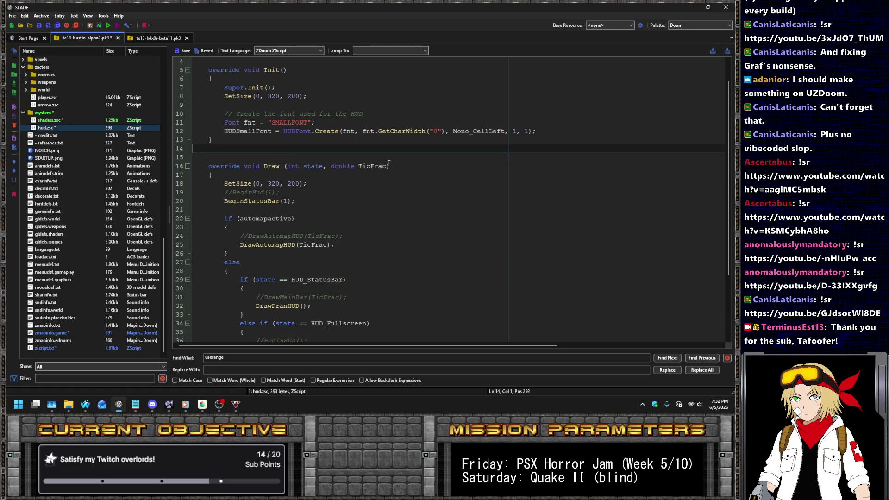
key("BackSpace")
key("Down")
key("Down")
key("Down")
key("Down")
key("shift+Down")
key("Delete")
key("Down")
key("Down")
key("End")
Delete the duplicate DrawAutomapHUD line and comment out the else branch with //.
key("Down")
key("Down")
key("Down")
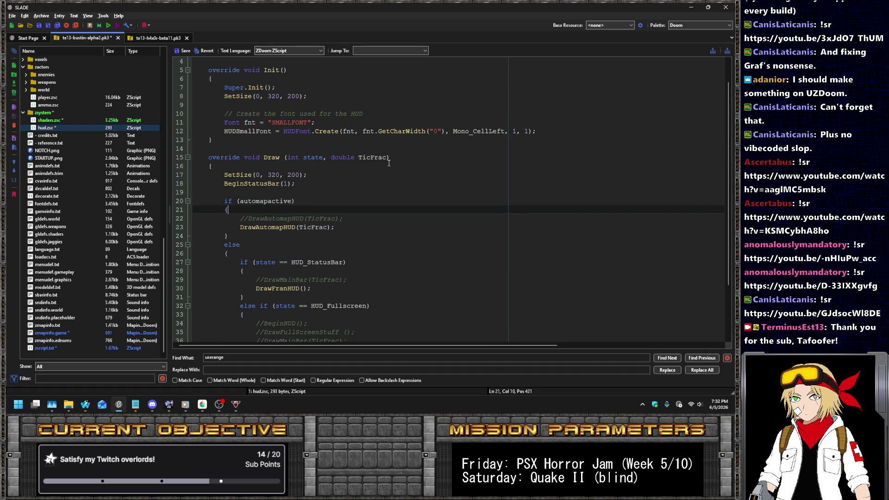
Comment out the automapactive if-block and its DrawAutomapHUD call with //.
key("Home")
type("//")
key("Up")
key("Home")
type("//")
key("Up")
key("Up")
key("Home")
type("//")
key("Up")
key("Home")
type("//")
left_click(366, 228)
key("shift+Up")
key("BackSpace")
key("Down")
key("Down")
key("Home")
type("//")
key("Down")
key("Home")
type("//")
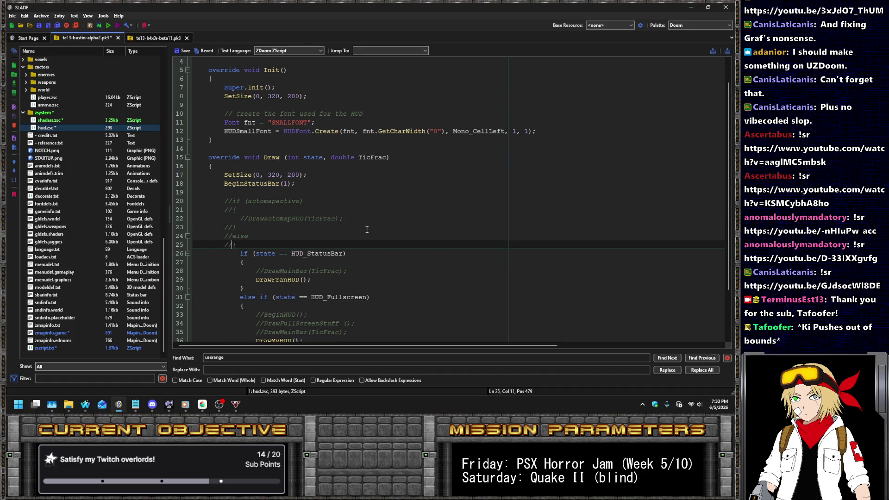
Rename the DrawFranHUD call to DrawSpookyHUD.
scroll(363, 209, "down", 2)
left_click(329, 227)
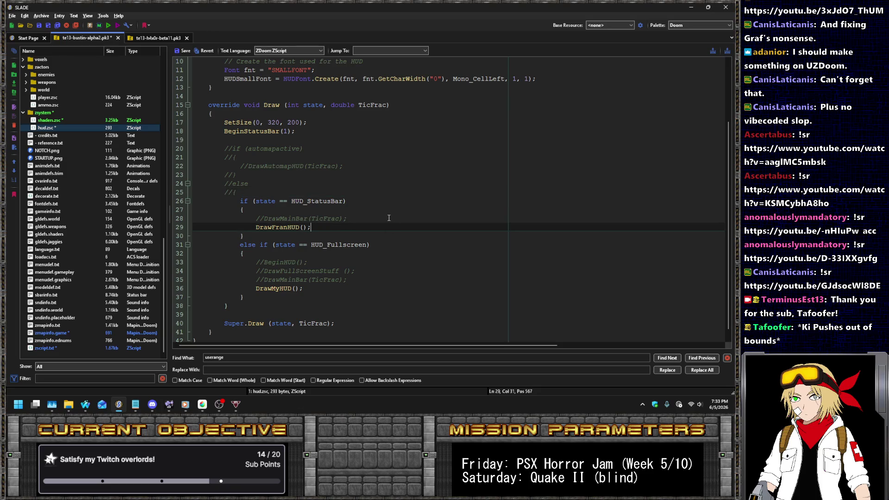
key("Left")
key("Left")
key("BackSpace")
key("BackSpace")
key("BackSpace")
type("Spoky")
key("BackSpace")
key("BackSpace")
type("oky")
Delete the commented DrawMainBar line and the HUD_Fullscreen else-if block.
left_click(389, 218)
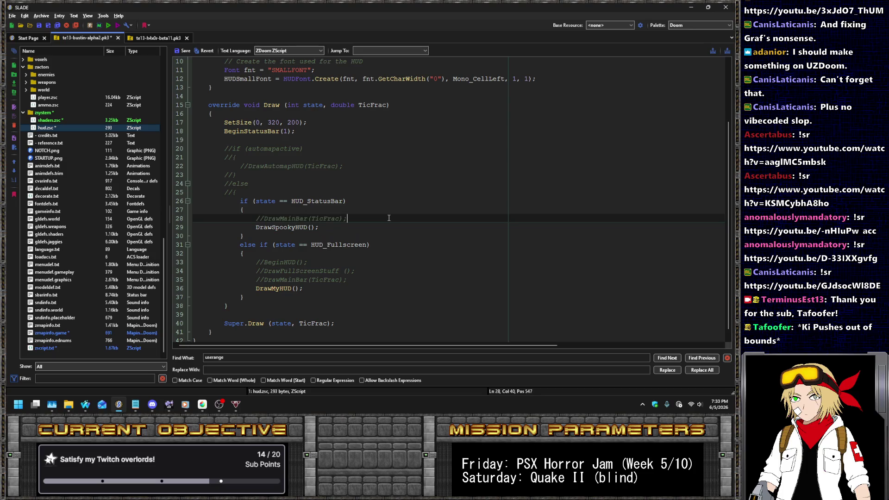
key("ctrl+shift+l")
key("Down")
key("End")
key("shift+Down")
key("shift+Down")
key("shift+Down")
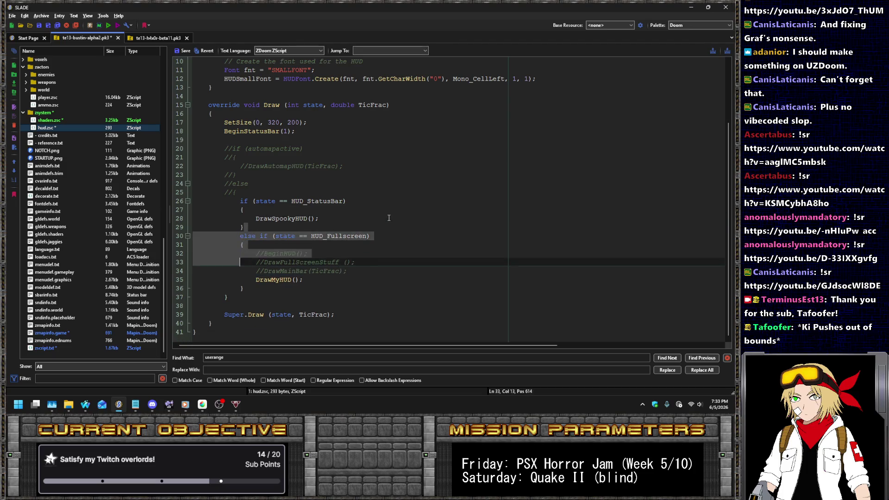
key("shift+Down")
key("shift+Down")
key("shift+Down")
key("shift+End")
key("Delete")
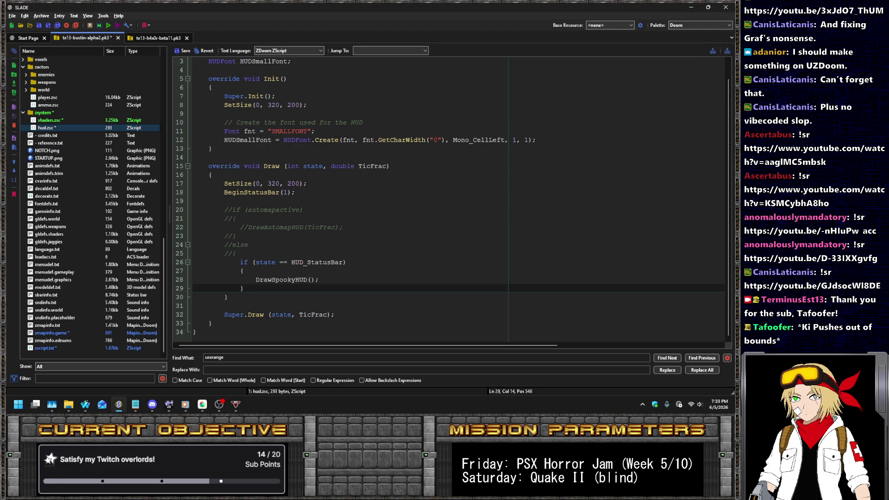
key("alt+Tab")
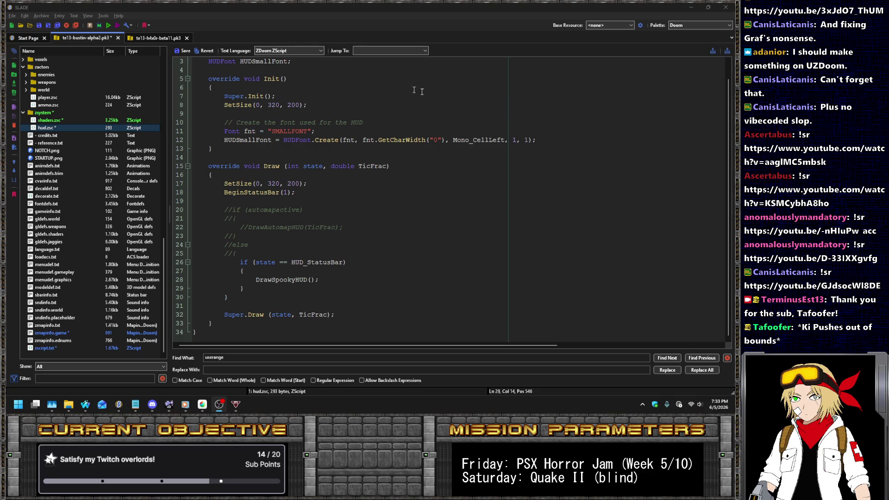
left_click(256, 252)
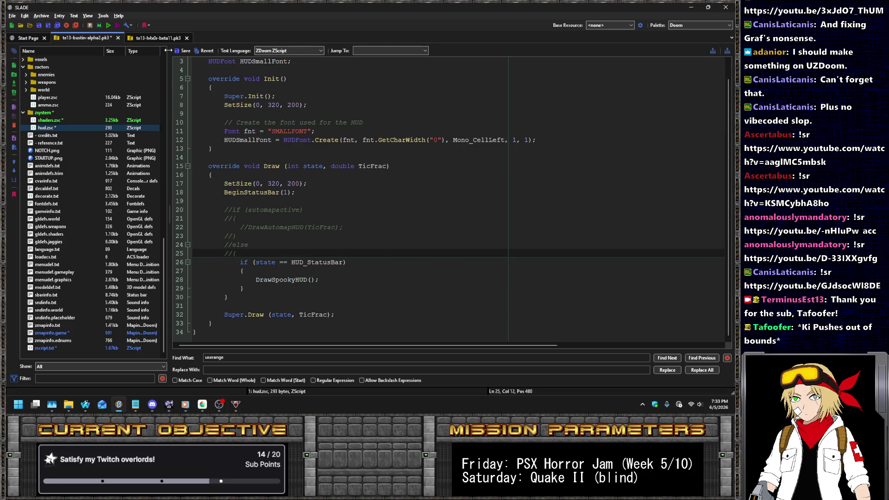
In the te13-hdx0r-beta11.pk3 archive, scroll statusbar.zsc down to the DrawMyHUD method.
left_click(155, 37)
left_click(378, 252)
scroll(377, 252, "down", 15)
scroll(314, 155, "down", 20)
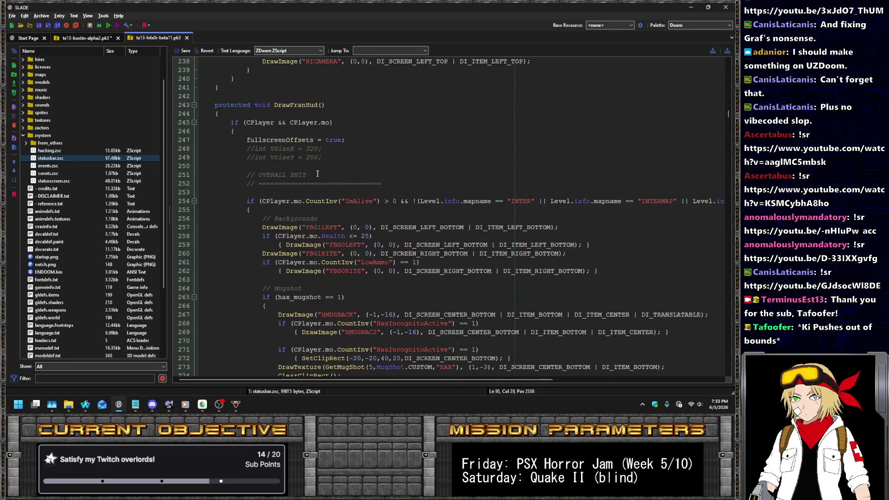
scroll(318, 173, "down", 20)
scroll(318, 179, "down", 20)
scroll(315, 172, "down", 20)
scroll(307, 160, "down", 20)
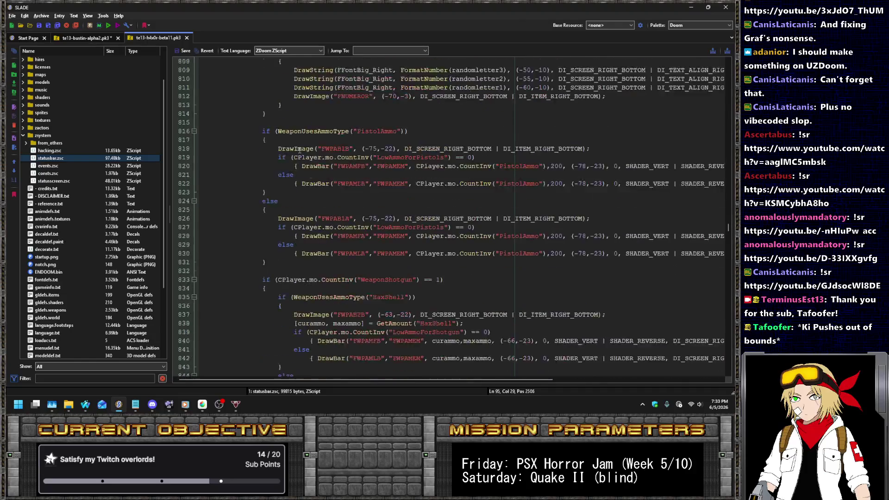
scroll(299, 149, "down", 20)
scroll(298, 148, "down", 20)
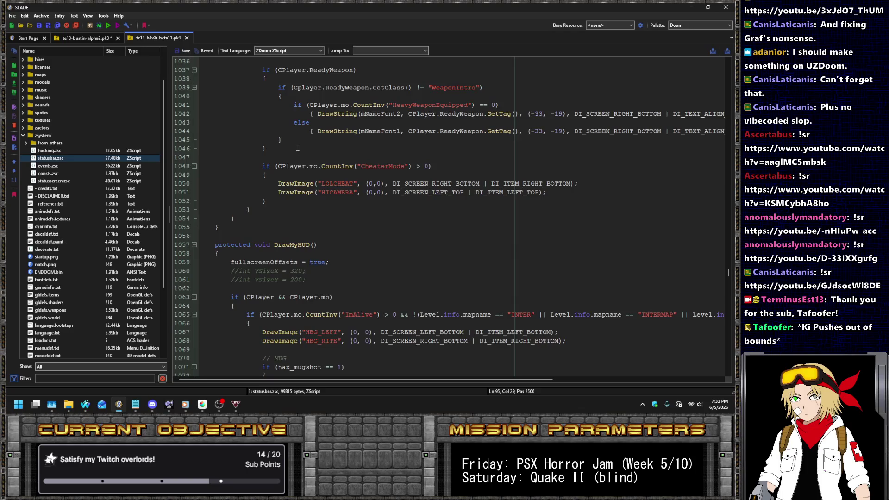
scroll(290, 170, "down", 2)
scroll(301, 235, "down", 2)
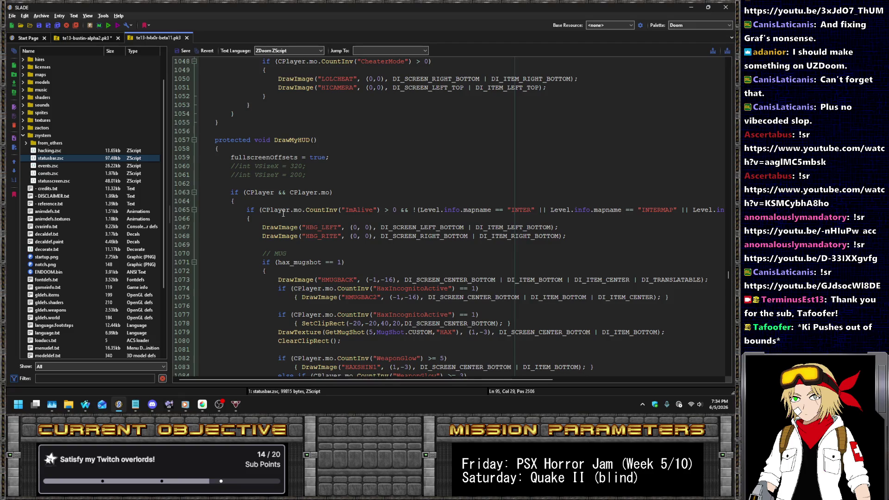
Copy DrawMyHUD's opening lines and return to hud.zsc after the Super.Draw call.
mouse_move(285, 220)
left_mouse_down()
mouse_move(220, 140)
mouse_move(201, 139)
left_mouse_up()
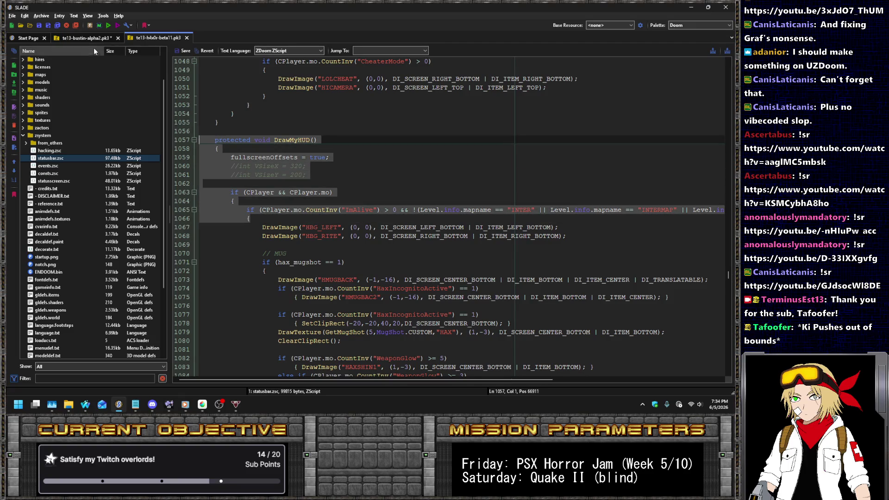
left_click(78, 37)
left_click(357, 313)
Paste the copied block below Draw with a blank line between, renaming it DrawSpookyHUD.
left_click(378, 323)
key("Return")
key("ctrl+v")
key("Up")
key("Up")
key("Up")
key("Return")
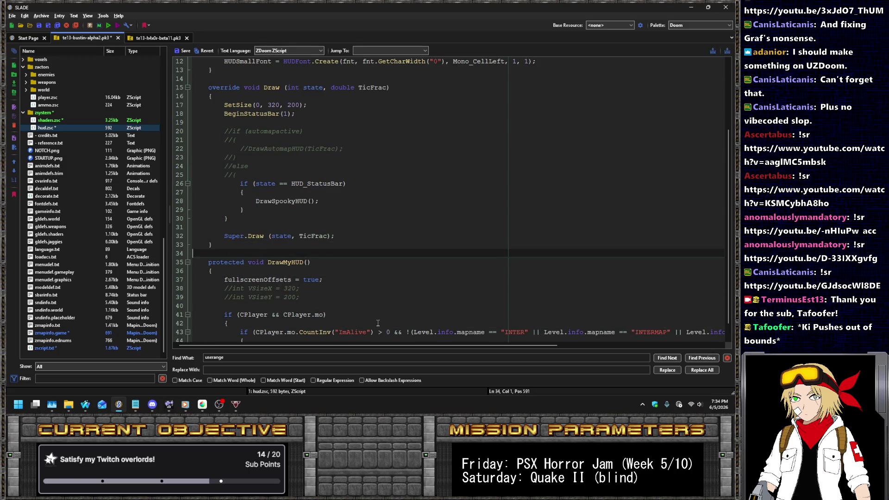
key("Down")
key("ctrl+Right")
key("ctrl+Right")
key("BackSpace")
key("BackSpace")
type("Spooky")
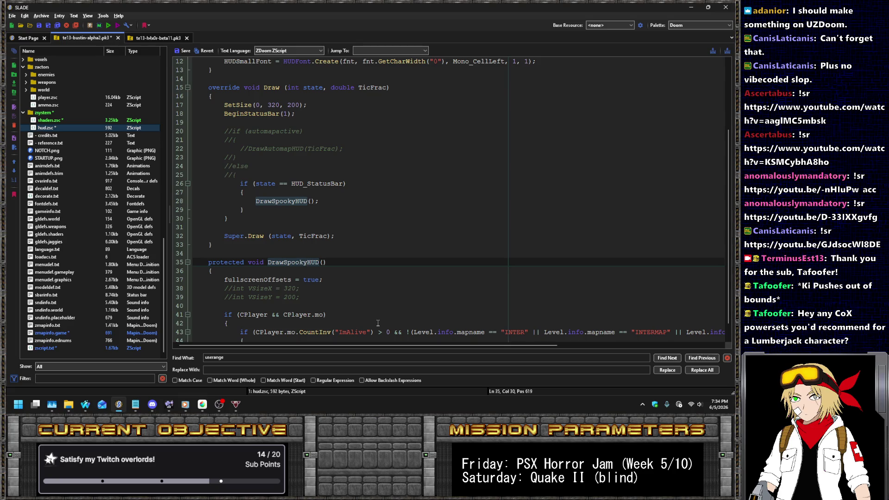
Add the two closing braces that end DrawSpookyHUD's condition block and function.
scroll(332, 296, "down", 1)
left_click(354, 334)
type("}")
key("Return")
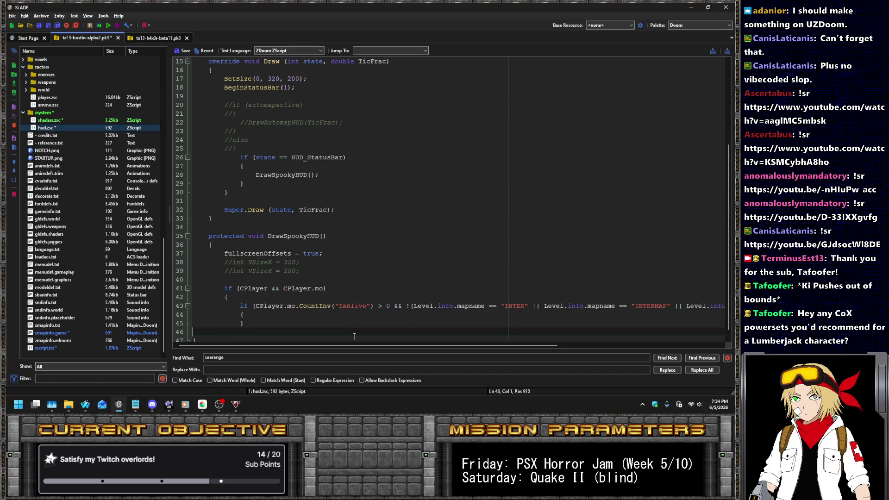
type("}")
key("Return")
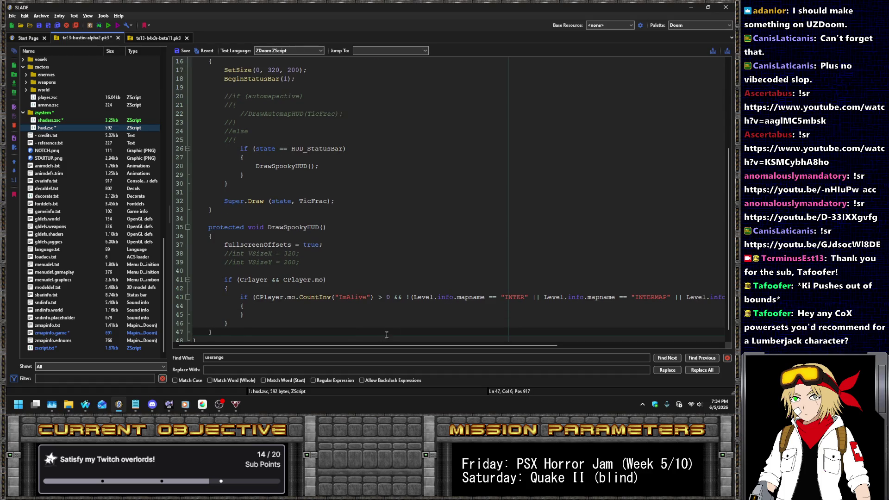
left_click_drag(396, 345, 428, 345)
Delete the extra mapname comparisons, including INTERMISSION, so the condition excludes only INTERMAP.
left_click(498, 296)
left_click(369, 297, "shift")
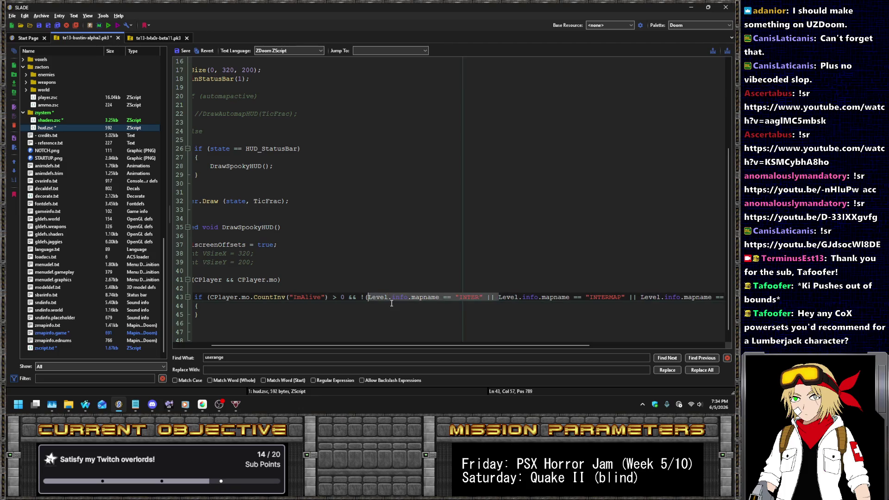
key("Delete")
key("End")
key("Left")
key("Left")
key("ctrl+shift+Left")
key("ctrl+shift+Left")
key("ctrl+shift+Left")
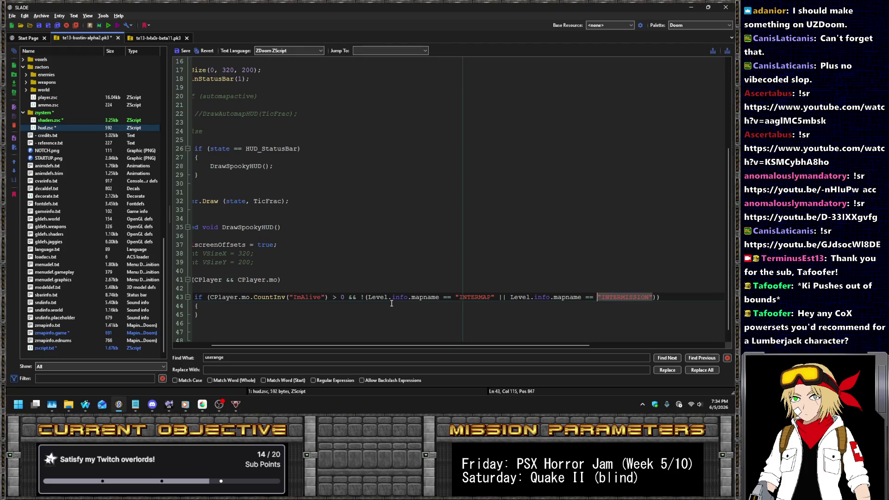
key("shift+Left")
key("shift+Left")
key("shift+Left")
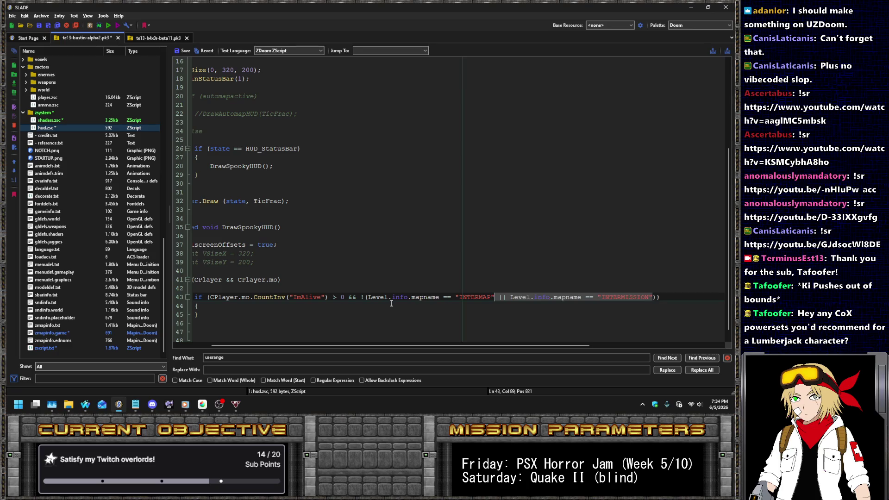
key("Delete")
key("Home")
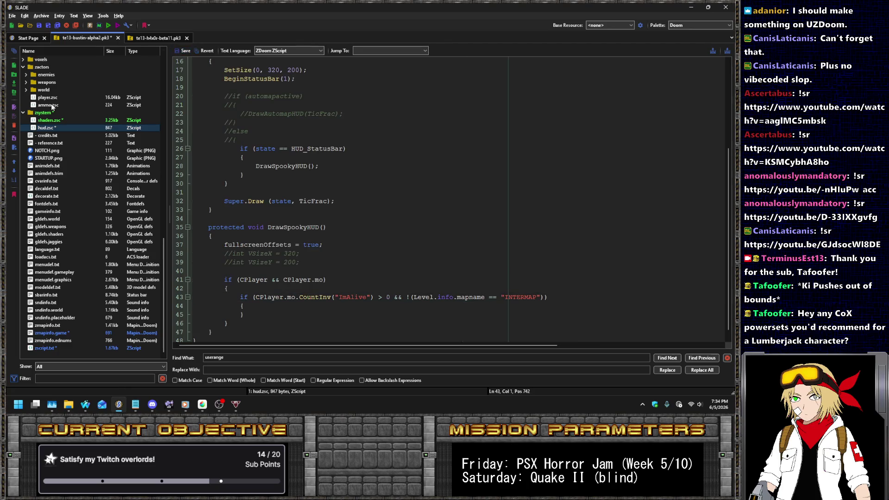
left_click(50, 98)
left_click(329, 163)
key("ctrl+f")
type("alive")
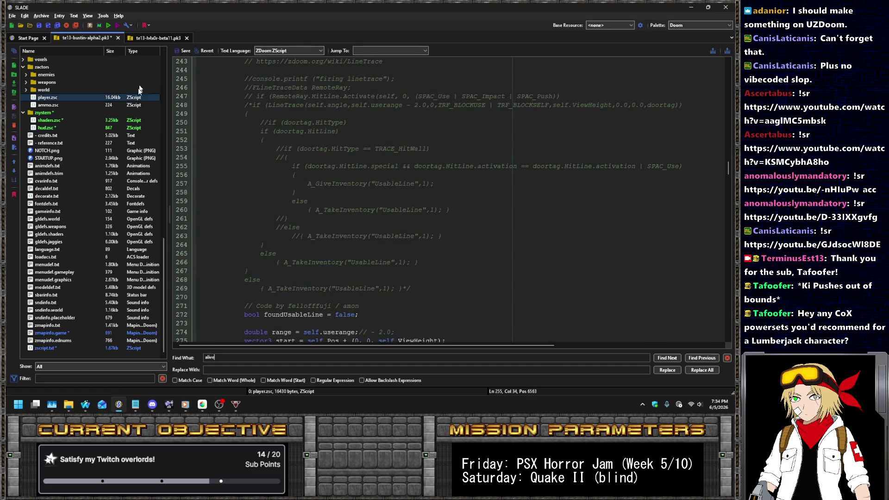
scroll(139, 88, "up", 2)
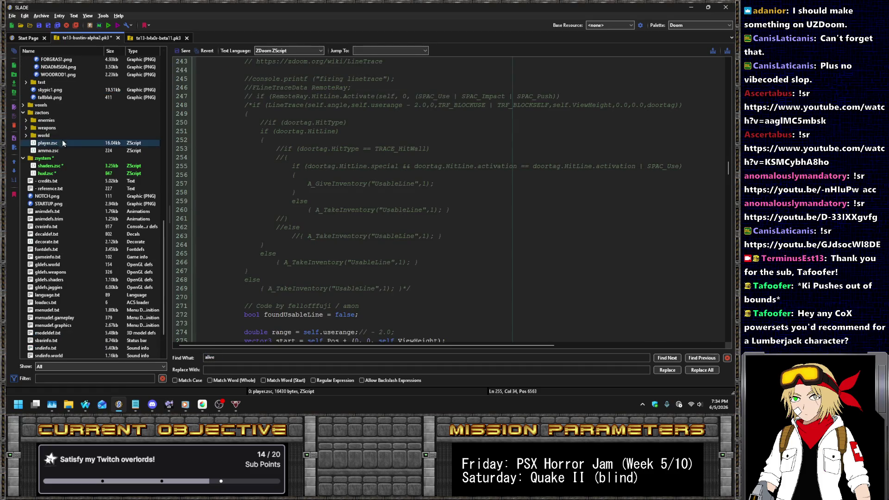
left_click(25, 128)
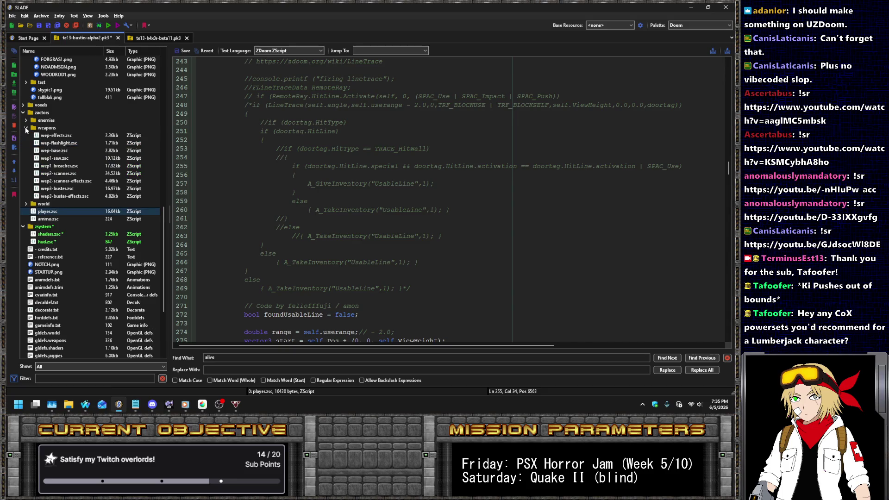
left_click(65, 166)
scroll(389, 206, "down", 10)
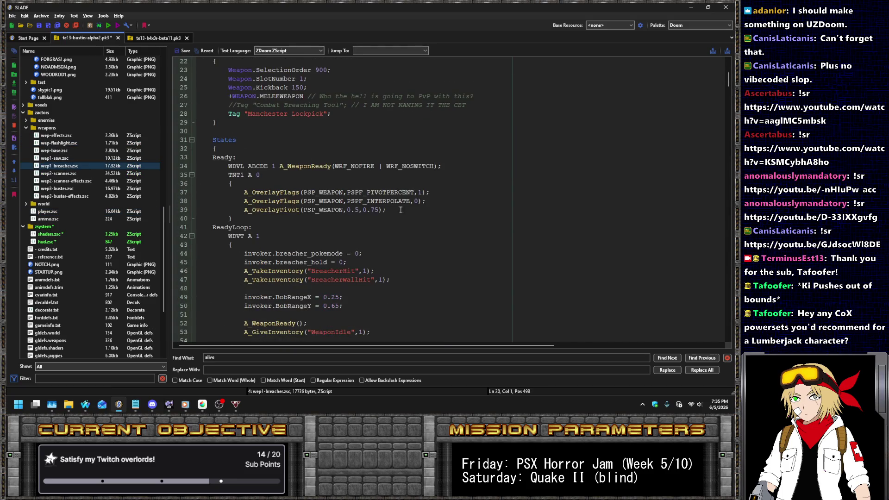
scroll(382, 201, "down", 4)
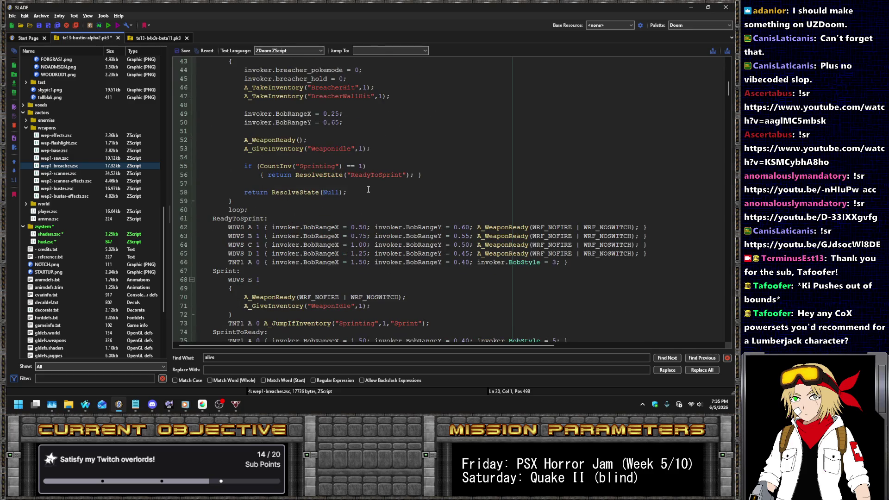
scroll(368, 187, "down", 8)
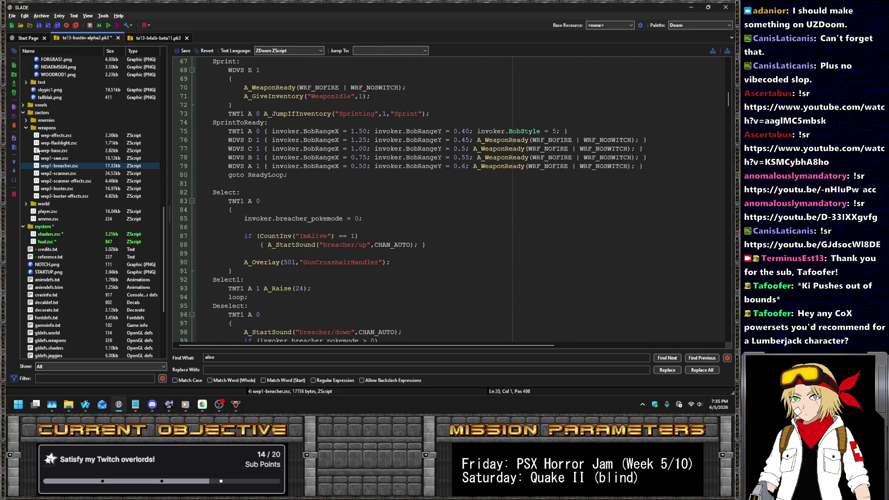
left_click(44, 243)
scroll(266, 225, "down", 2)
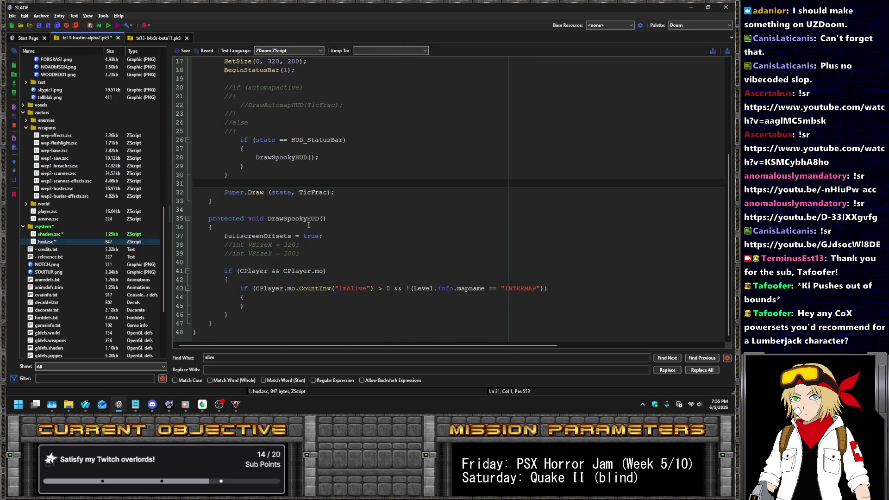
scroll(85, 260, "down", 5)
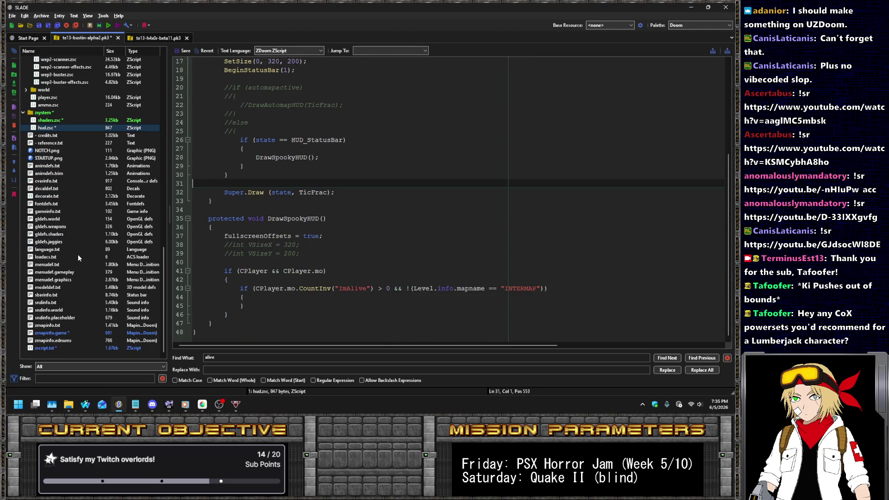
left_click(46, 298)
Review statusbar.zsc's InInventory and EMPTYO draw lines and the end of sbarinfo.txt.
left_click(374, 175)
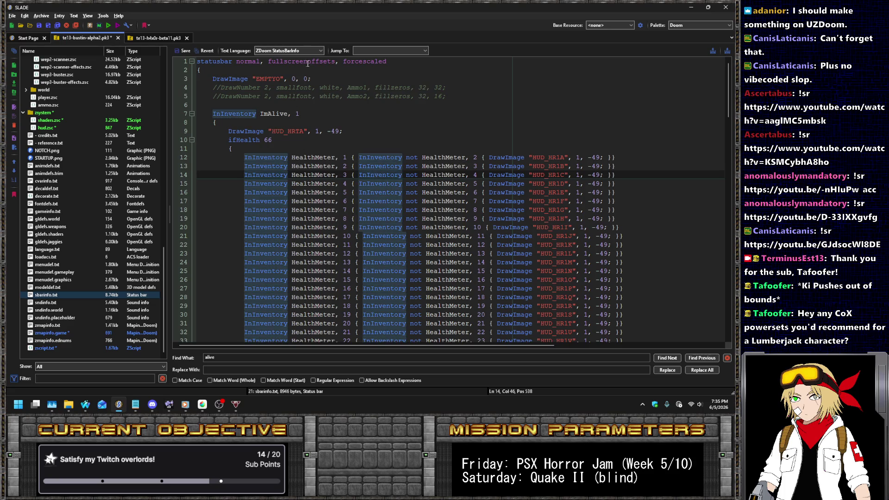
left_click(329, 79)
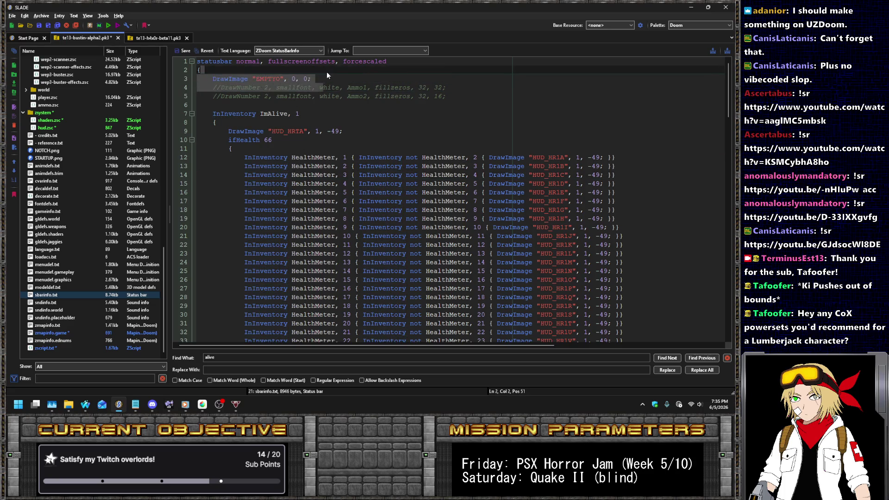
scroll(410, 144, "down", 20)
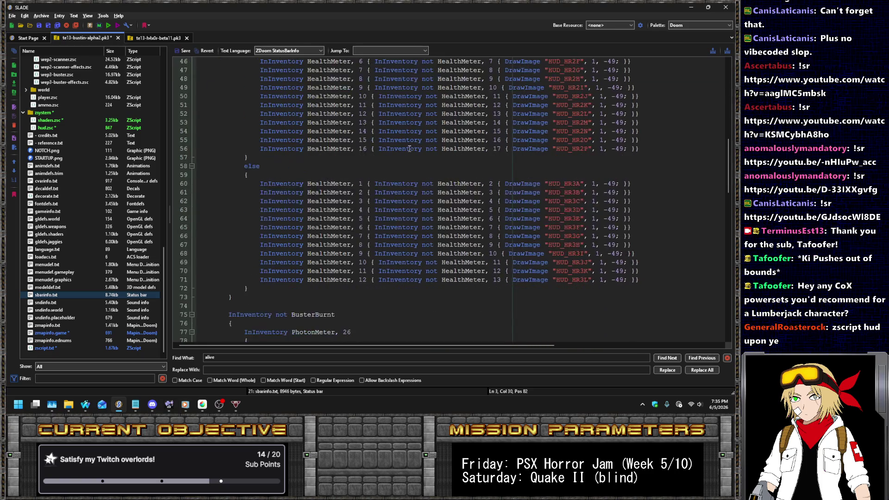
scroll(409, 144, "down", 19)
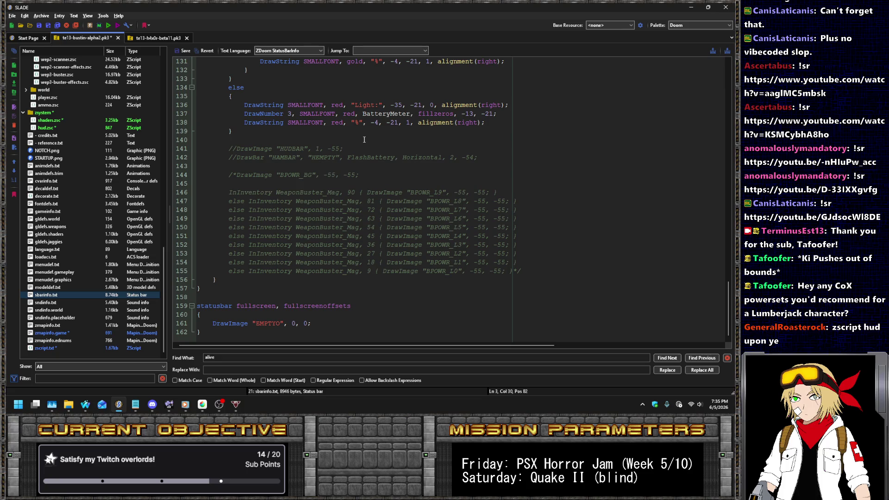
key("alt+Tab")
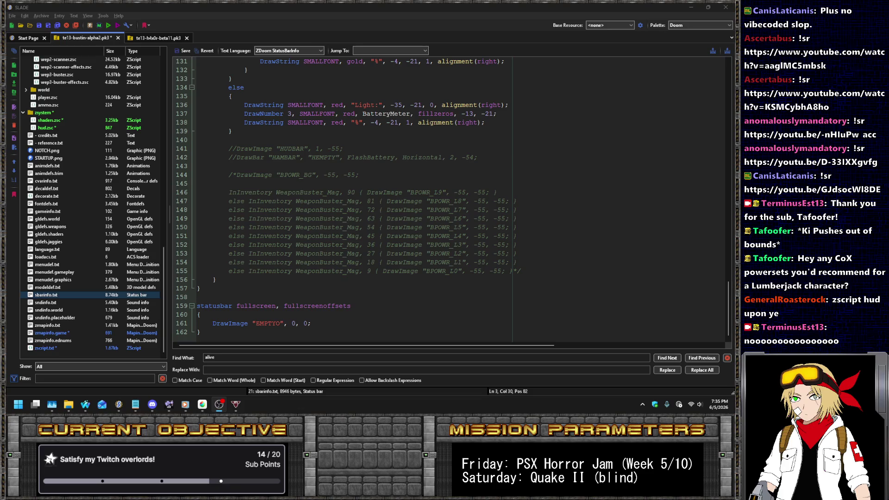
left_click(556, 253)
scroll(371, 194, "up", 8)
scroll(372, 194, "up", 19)
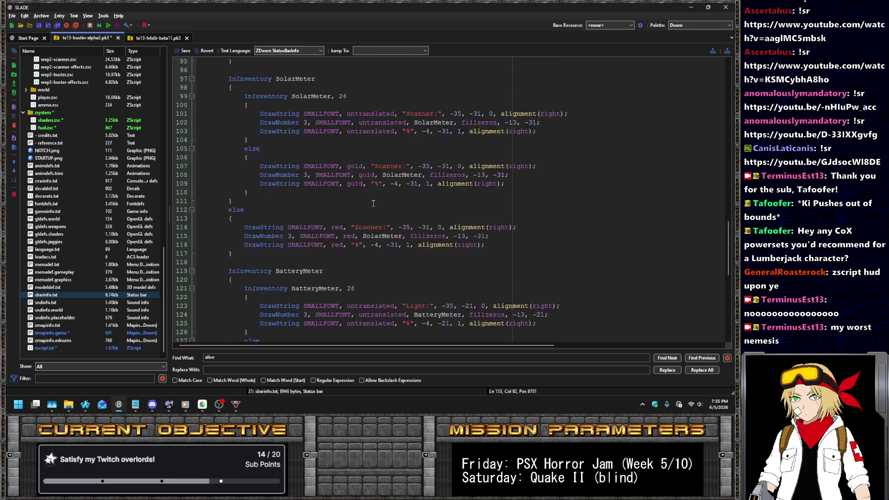
scroll(370, 199, "up", 16)
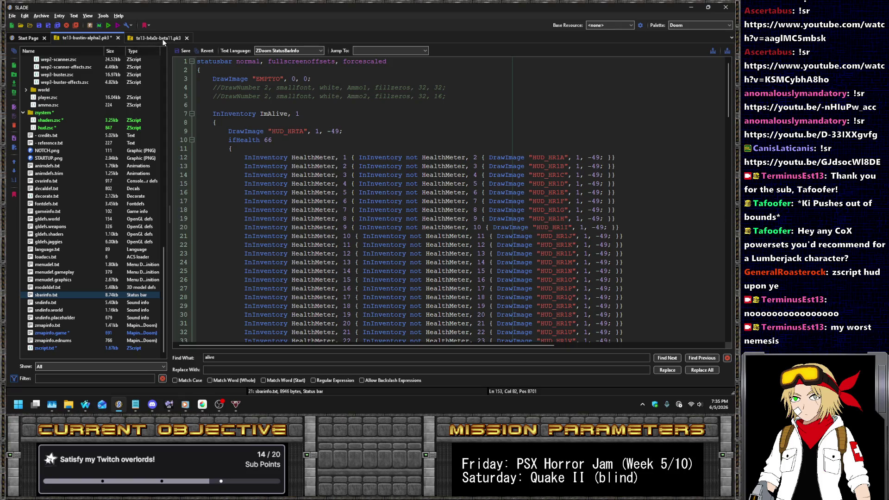
Copy the HBG_LEFT DrawImage line from the h4x0r statusbar.zsc, then reopen the bustin archive's hud.zsc.
left_click(162, 39)
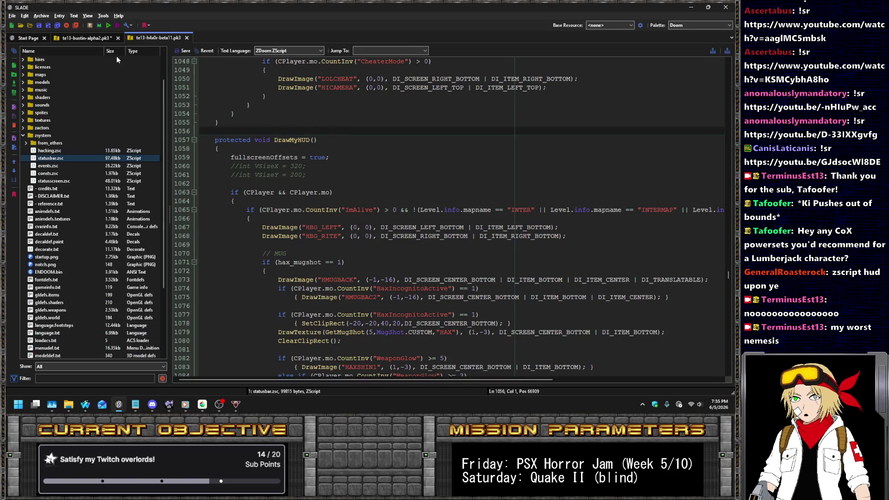
left_click(86, 39)
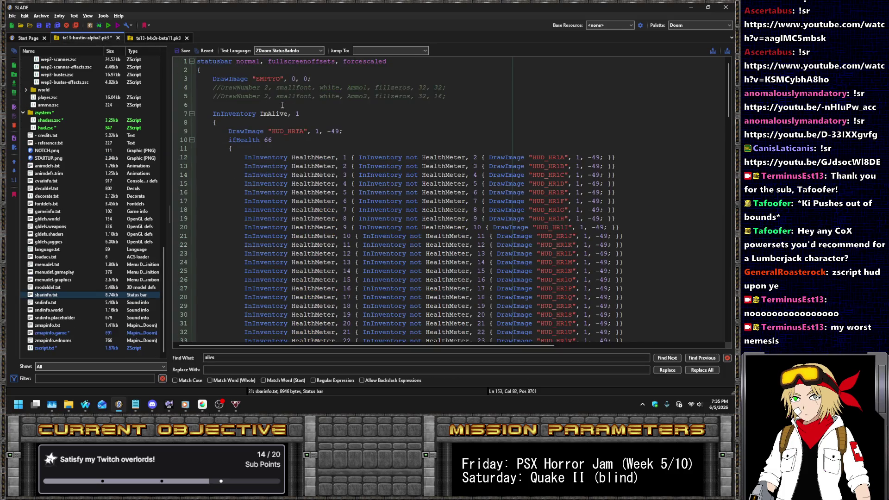
left_click(157, 38)
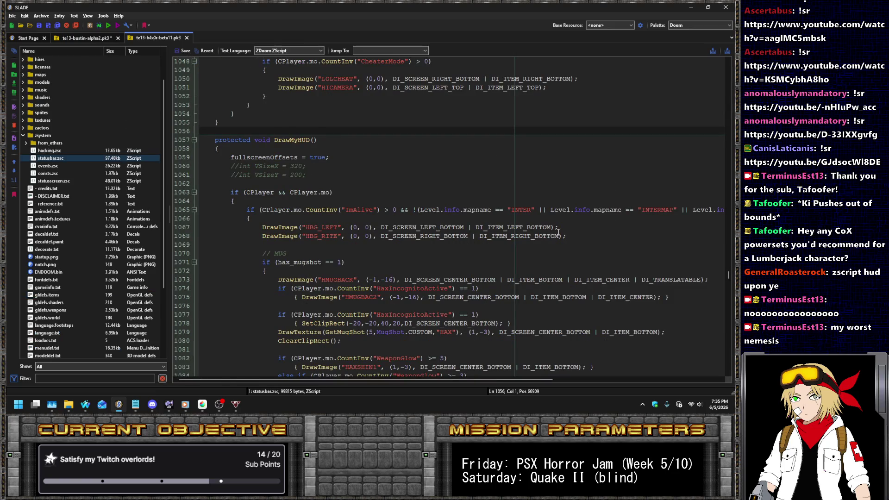
left_click_drag(563, 227, 564, 222)
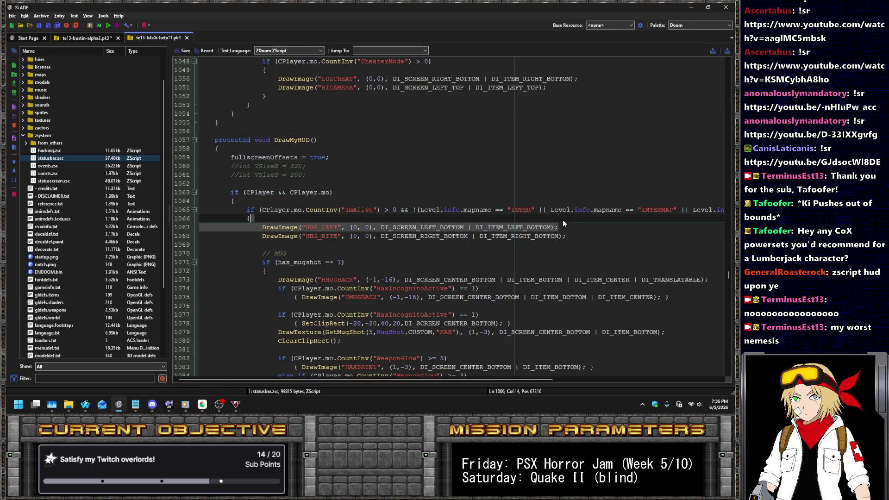
left_click(81, 37)
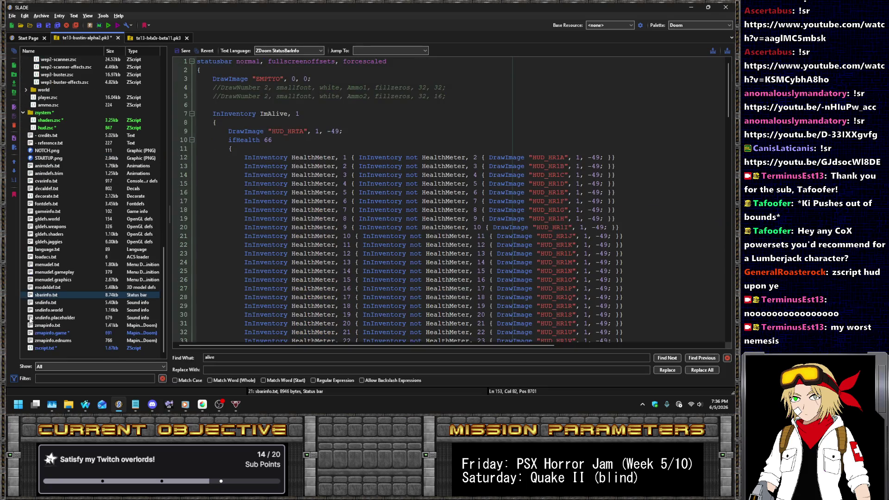
left_click(46, 128)
left_click(376, 200)
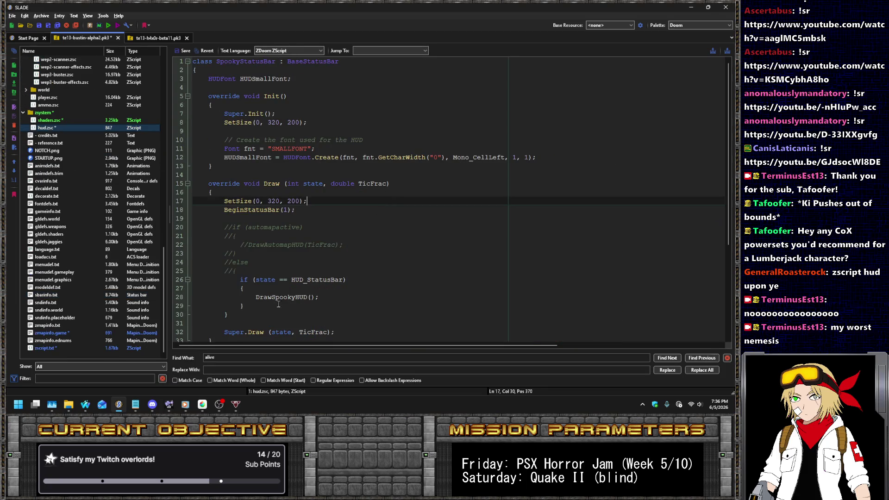
Paste the HBG_LEFT DrawImage line into DrawSpookyHUD's inner block and save hud.zsc.
scroll(298, 300, "down", 5)
left_click(298, 301)
key("Return")
key("ctrl+v")
double_click(315, 306)
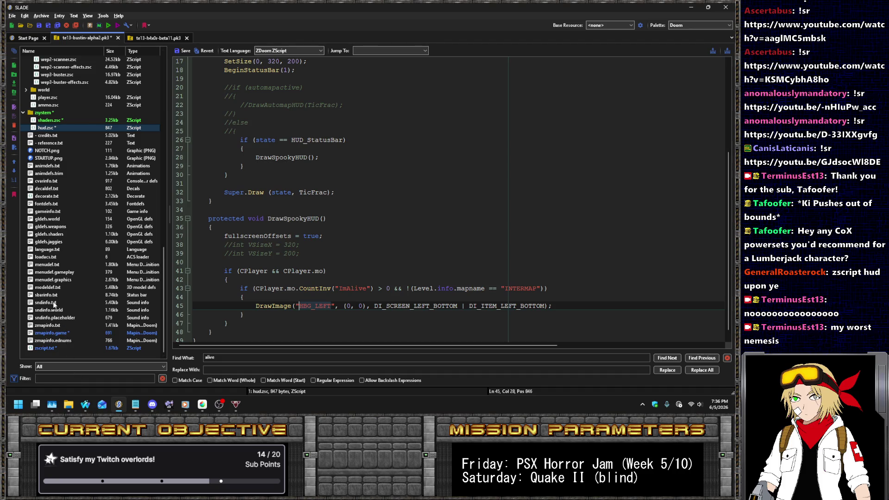
left_click(49, 287)
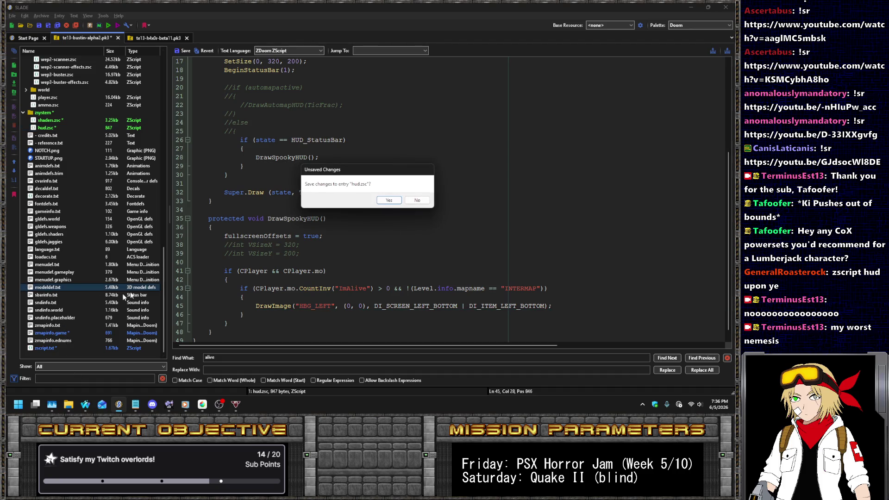
left_click(389, 202)
Check sbarinfo.txt's HUD_HRTA image, zscript.txt and zmapinfo.game's StatusBarClass, then reopen hud.zsc.
left_click(46, 295)
scroll(351, 165, "down", 15)
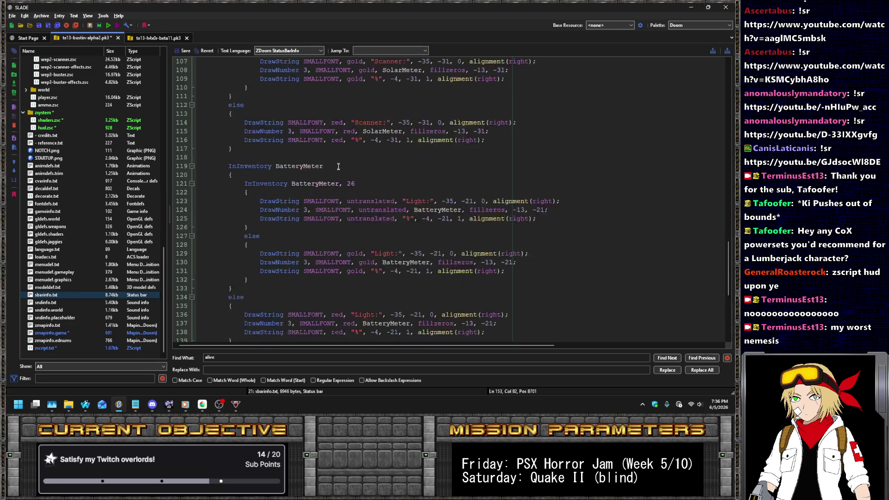
scroll(351, 165, "up", 15)
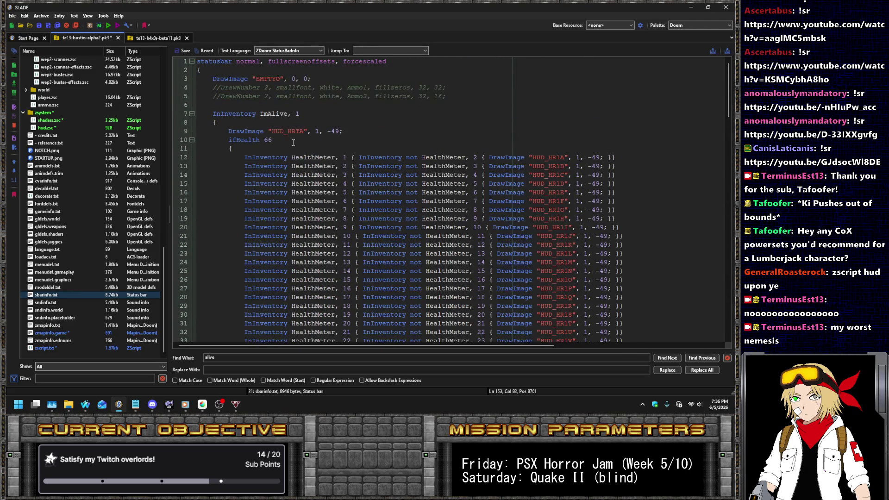
double_click(293, 131)
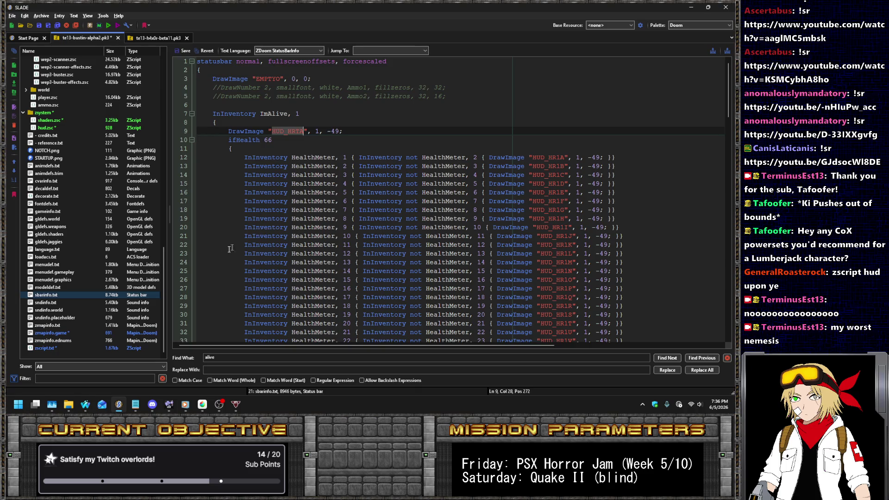
left_click(54, 346)
left_click(52, 333)
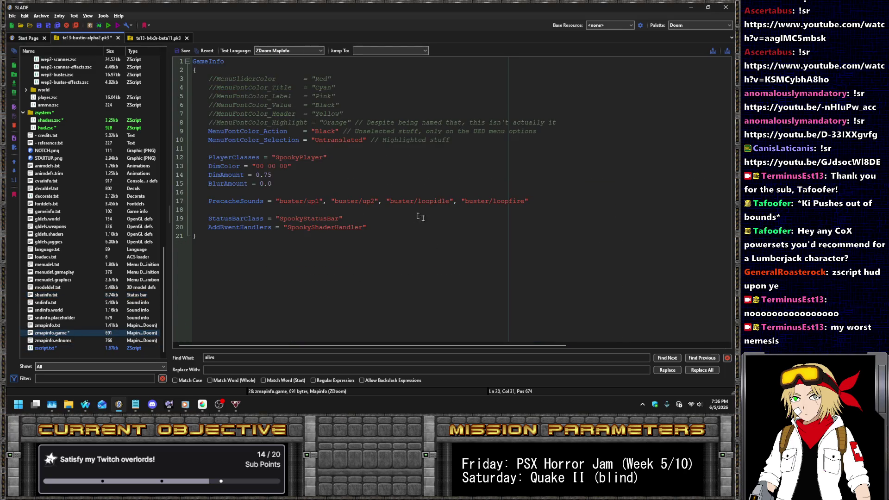
left_click(46, 127)
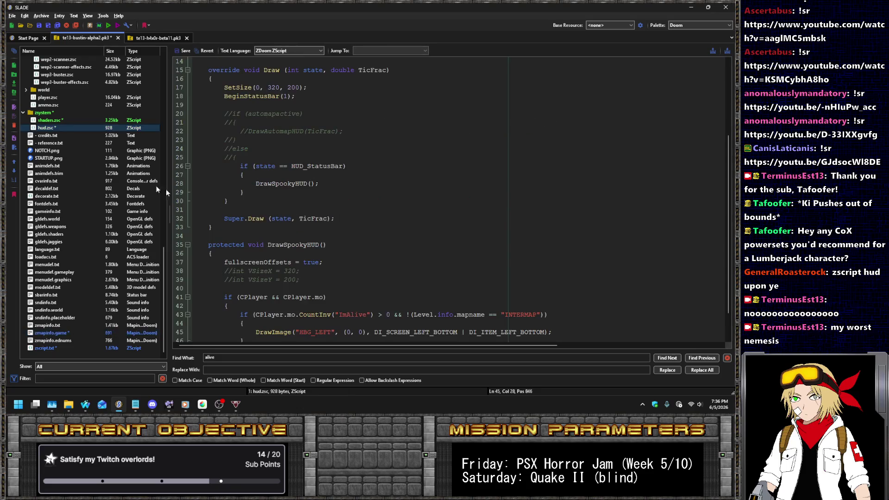
Change the HBG_LEFT offsets to (1, 49) and the item flag to DI_ITEM_LEFT_TOP.
scroll(361, 219, "down", 1)
double_click(347, 297)
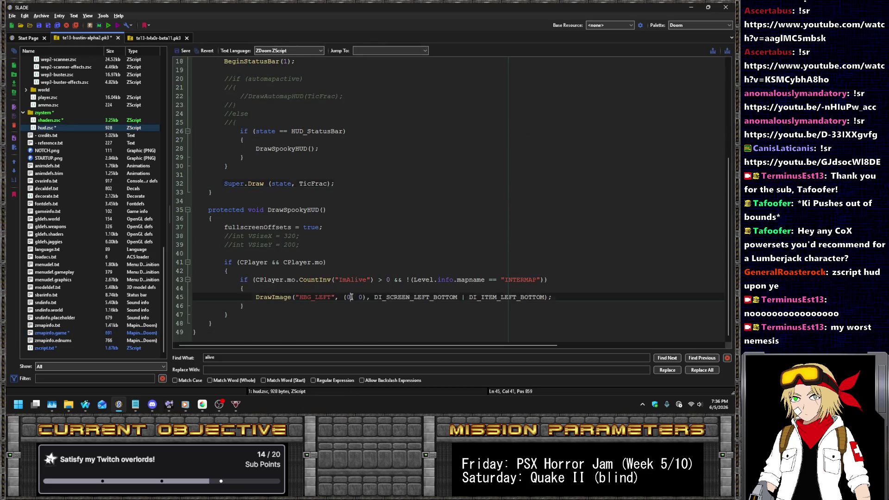
type("1")
key("Right")
key("shift+Right")
type("49")
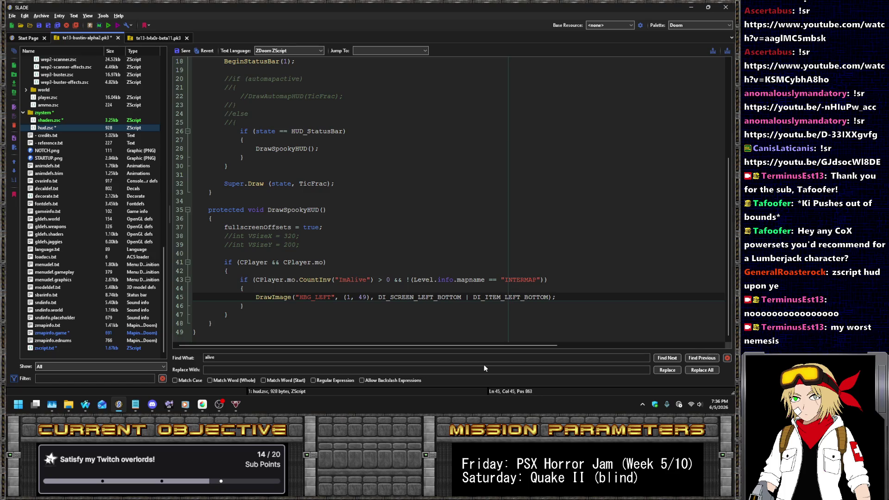
key("Right")
key("Right")
key("Right")
key("Right")
key("Right")
key("shift+Right")
key("shift+Right")
key("shift+Right")
type("TOP")
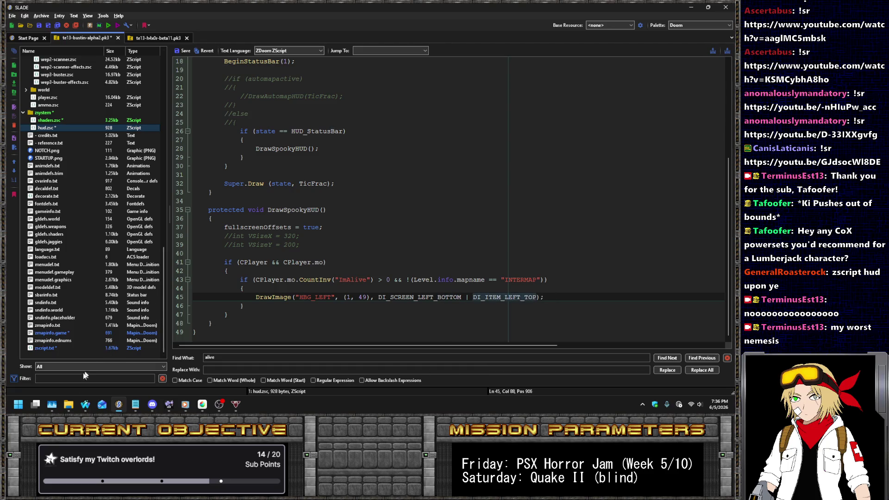
In the browser, look up the ZDoom Wiki DrawImage page in a new tab.
mouse_move(85, 404)
left_click(135, 361)
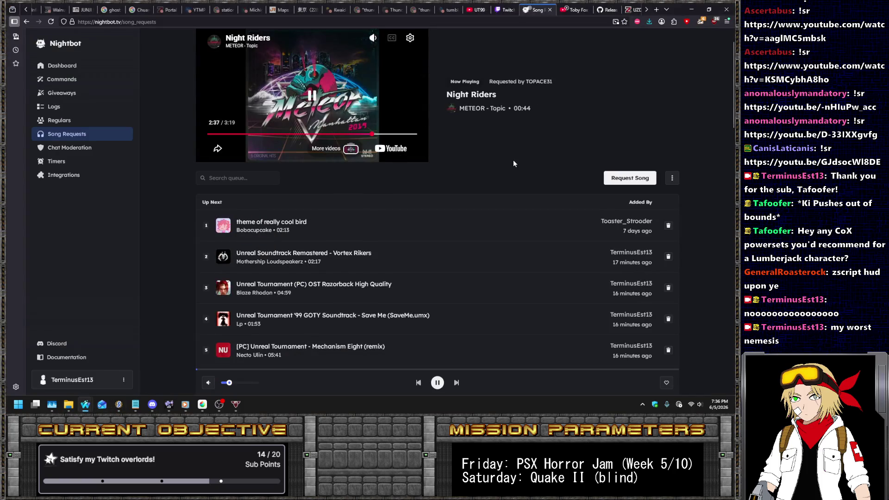
key("ctrl+t")
type("drawimage")
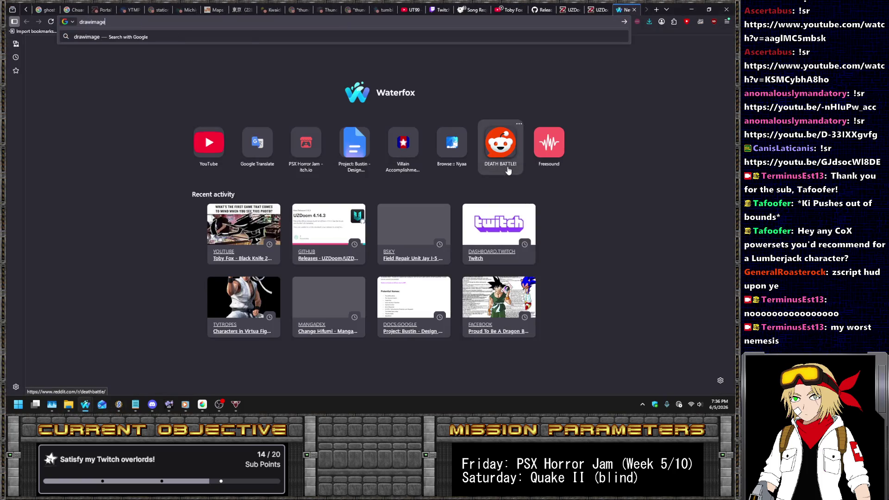
key("ctrl+a")
type("zdoom wiki")
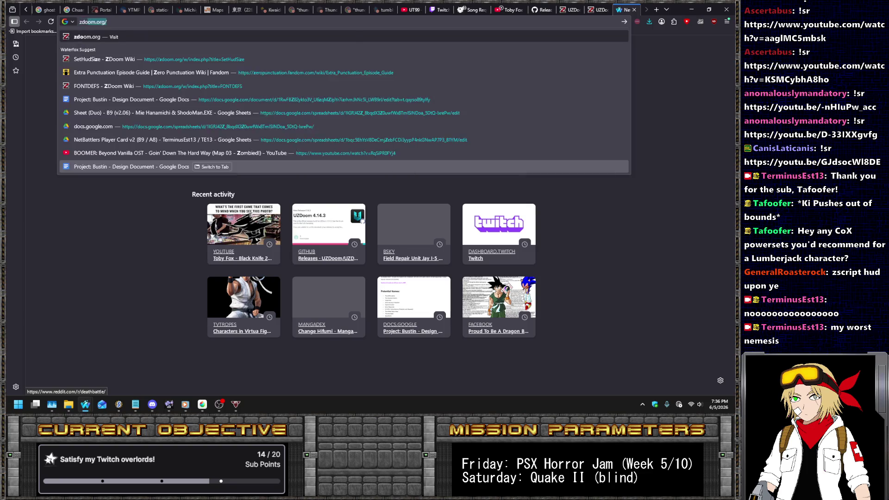
key("Down")
key("ctrl+BackSpace")
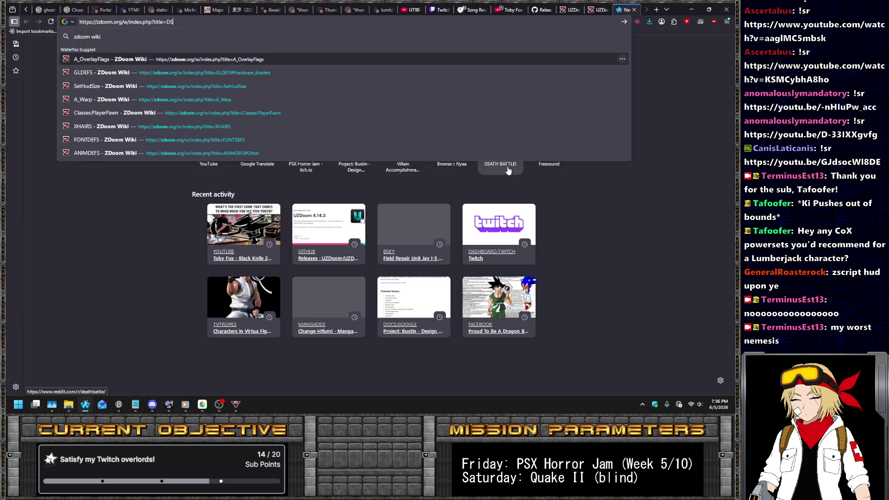
type("DS")
type("Image")
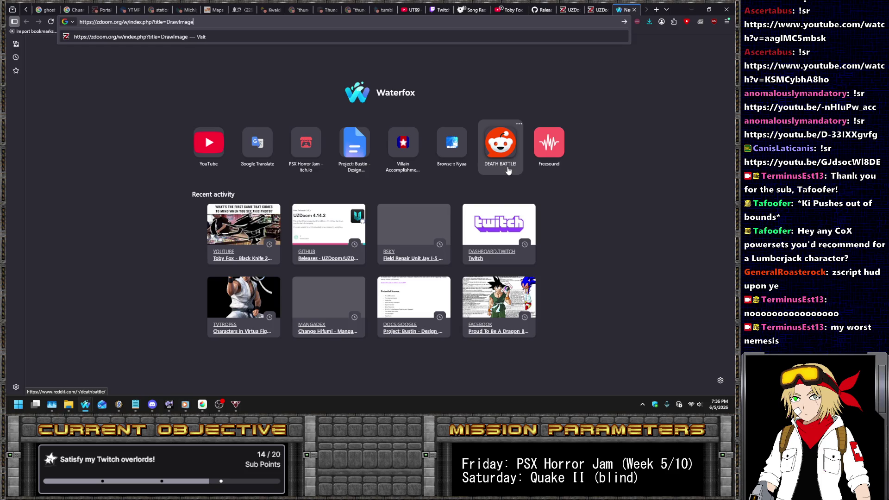
key("Return")
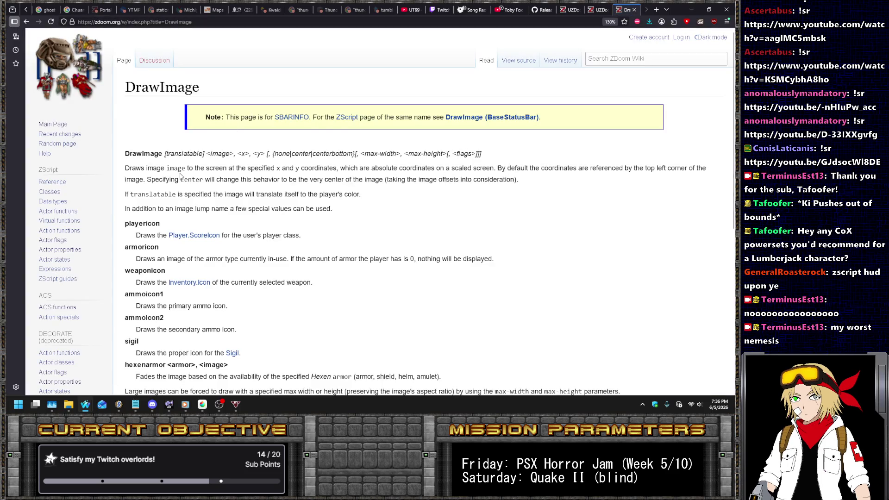
Read the DI_SCREEN and DI_ITEM flags on DrawImage (BaseStatusBar), then return to hud.zsc's y offset.
scroll(324, 148, "down", 5)
scroll(278, 161, "up", 2)
scroll(277, 161, "up", 3)
left_click(471, 123)
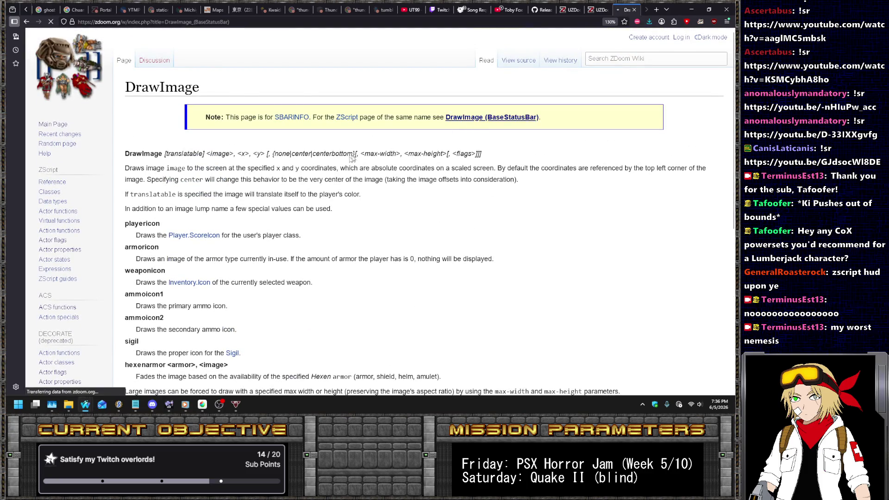
scroll(336, 135, "down", 5)
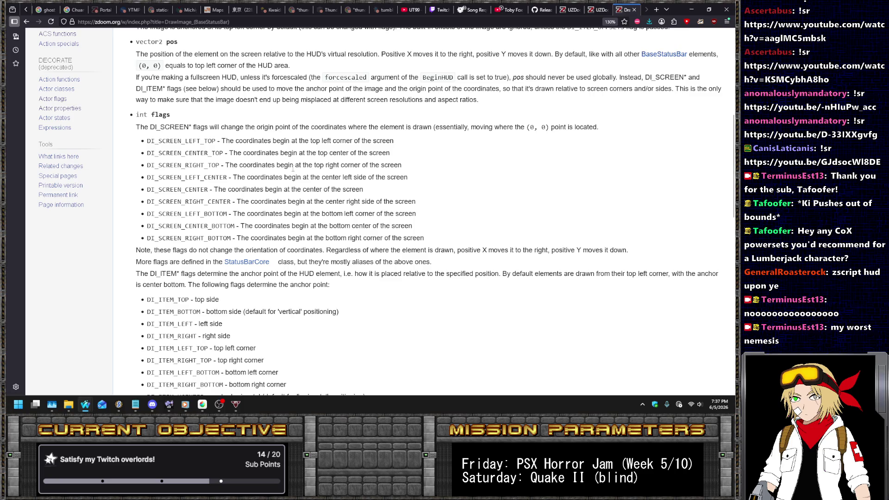
scroll(287, 174, "down", 4)
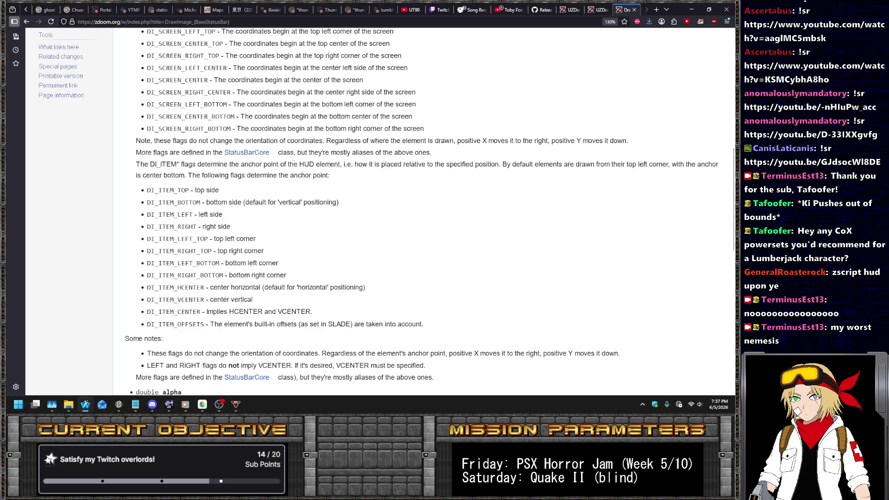
scroll(293, 163, "down", 4)
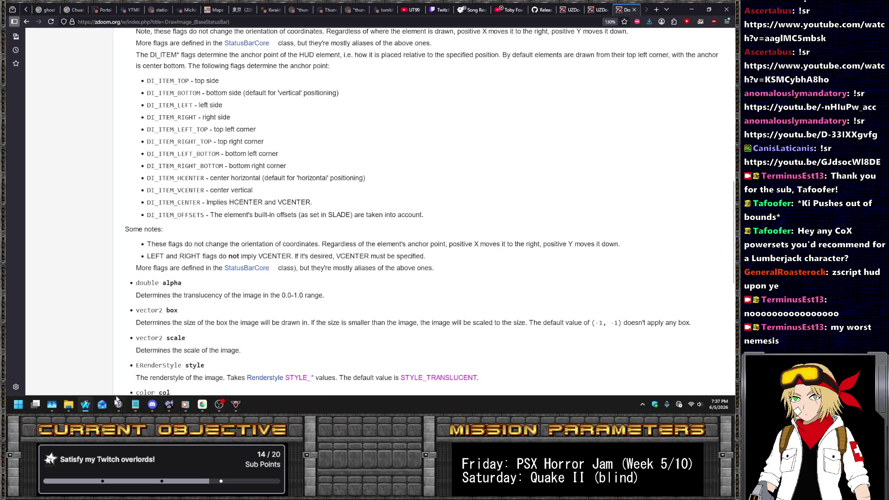
left_click(119, 405)
left_click(359, 298)
Make the HBG_LEFT y offset -49 and save both hud.zsc and the archive.
type("-")
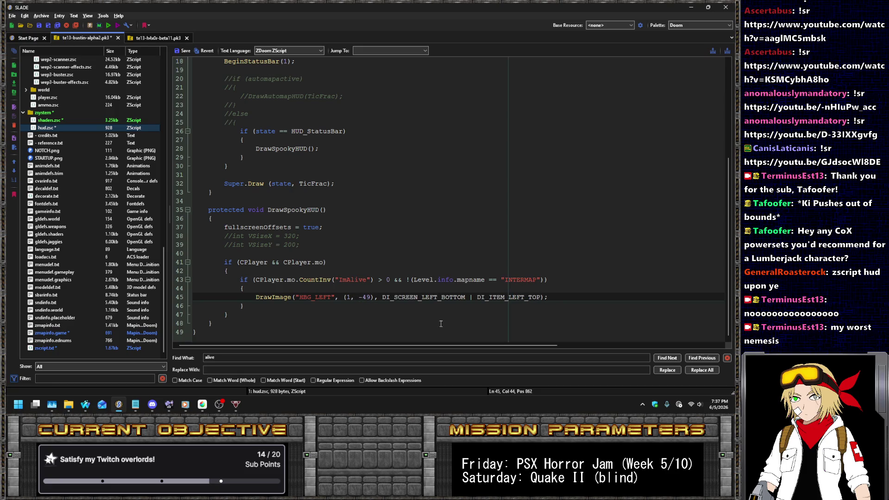
left_click(181, 52)
key("ctrl+s")
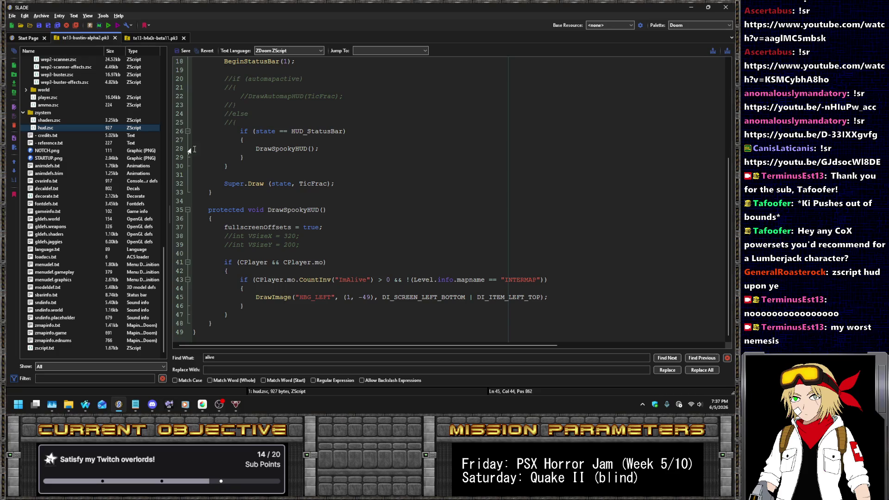
Test-run the archive in UZDoom with the te13-h4x0r-beta11.pk3 resource selected.
left_click(108, 26)
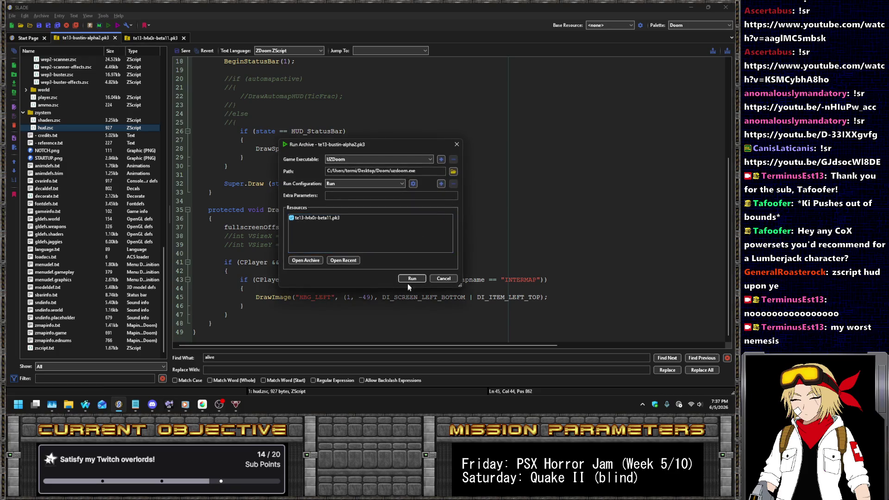
left_click(290, 219)
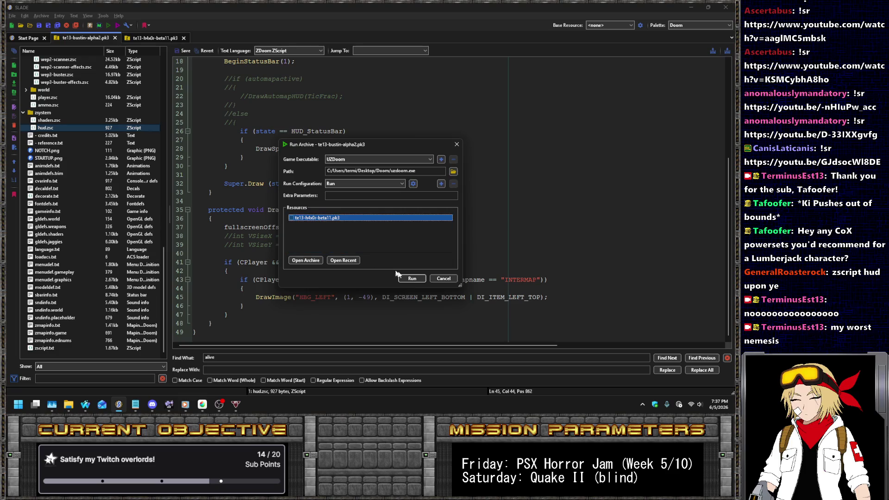
left_click(412, 278)
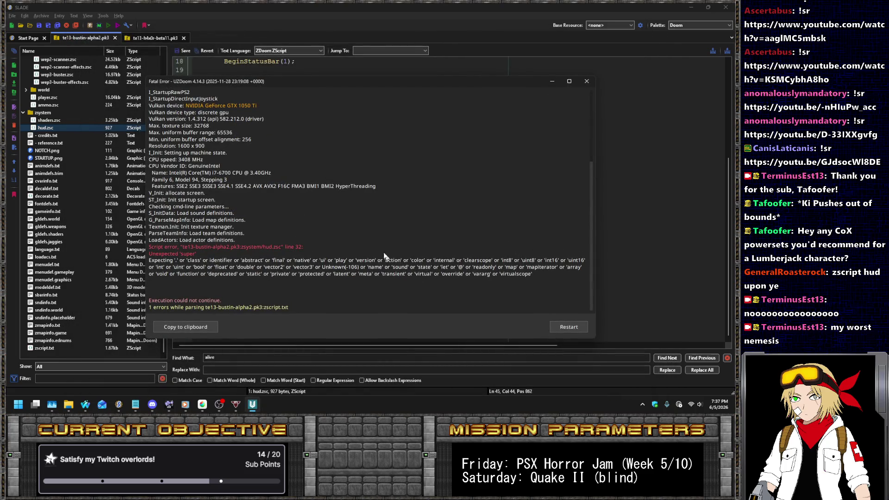
Dismiss the fatal script error and comment out the stray closing brace on line 30.
left_click(587, 83)
left_click(297, 262)
scroll(319, 209, "up", 3)
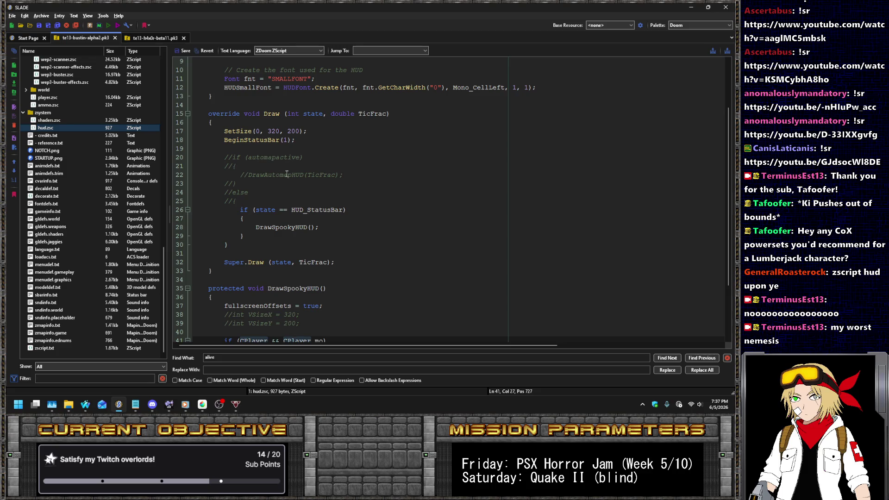
left_click(249, 242)
key("Left")
type("//")
Save the fixed hud.zsc and relaunch it in UZDoom.
left_click(183, 50)
left_click(106, 26)
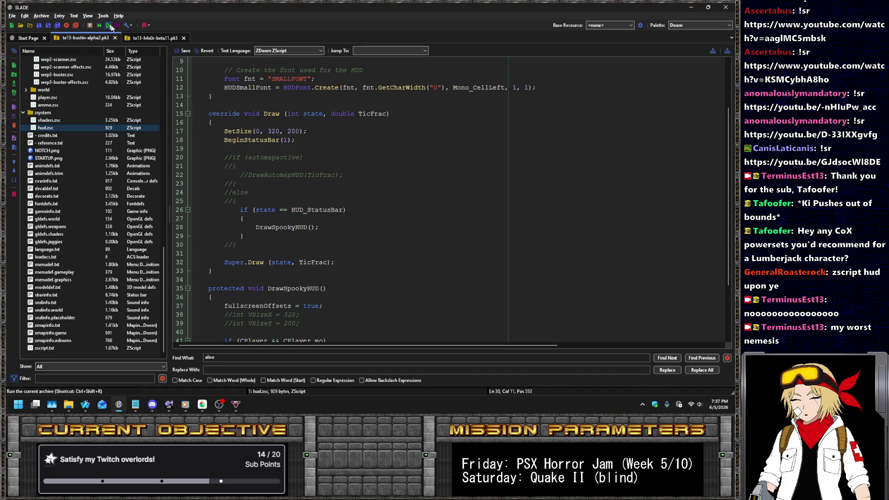
left_click(413, 278)
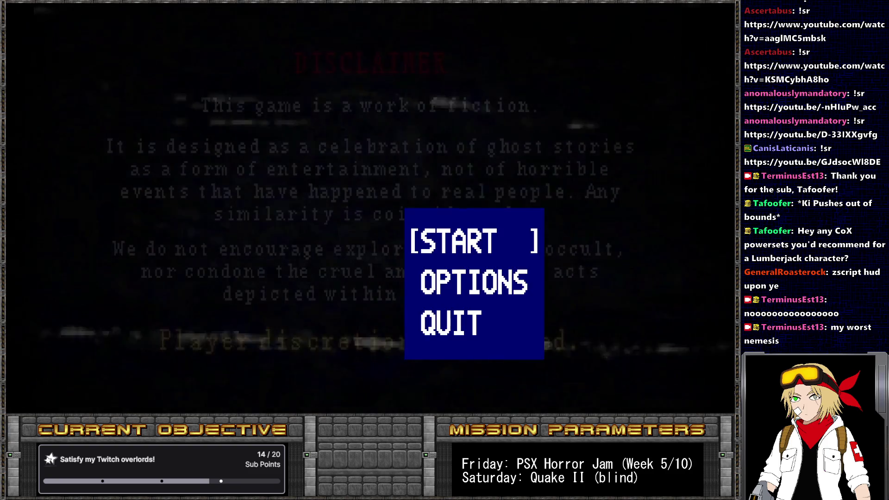
Start a new game and fight the soldiers with the axe to check the HUD.
key("Return")
key("Return")
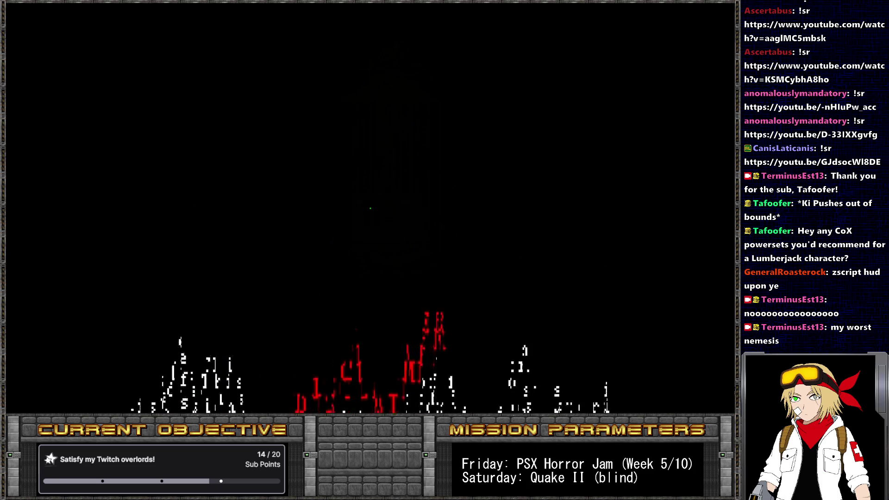
key("w")
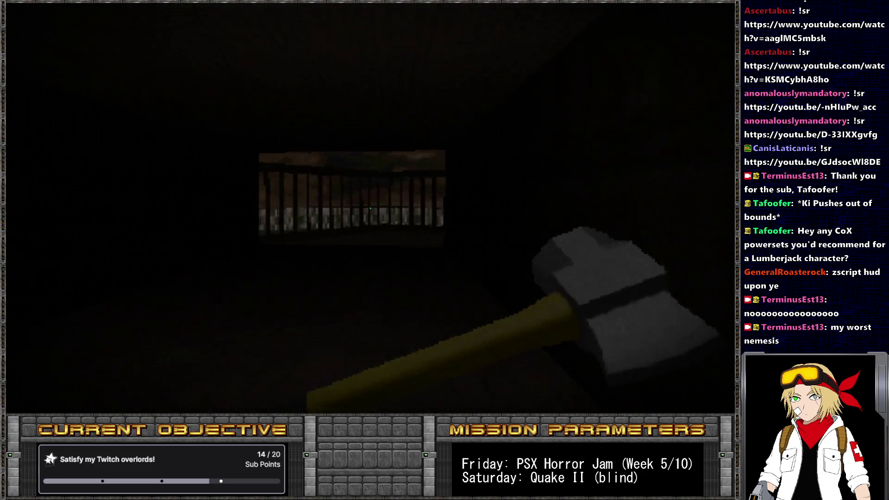
key("Left")
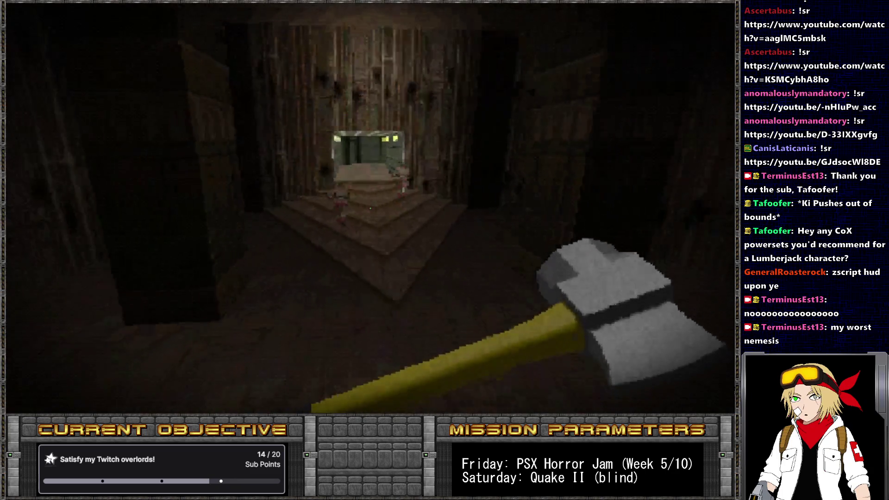
key("ctrl")
key("w")
key("w")
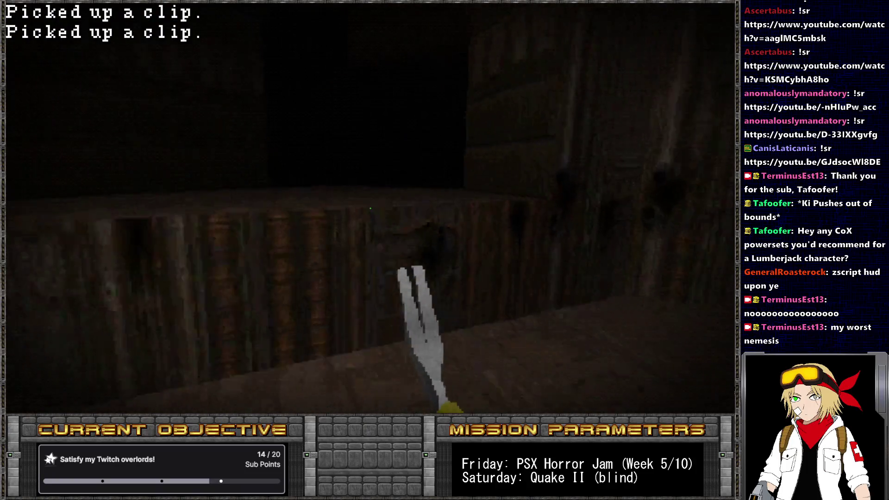
key("Left")
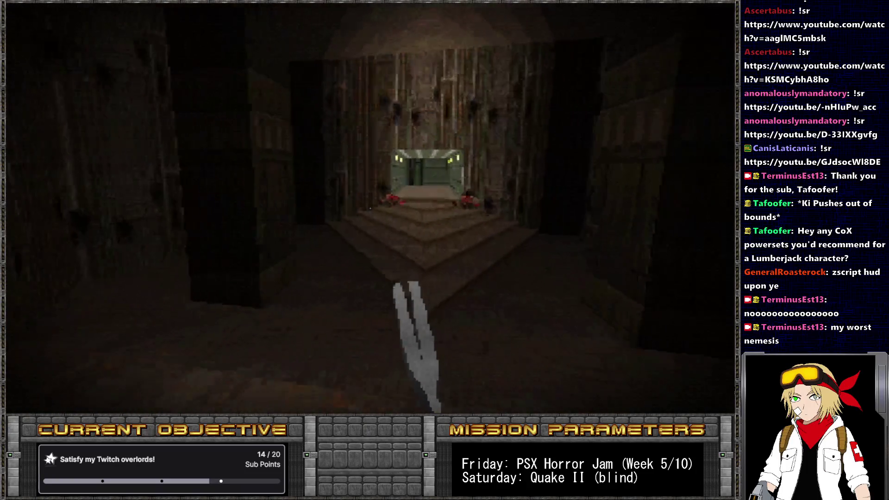
key("ctrl")
key("Right")
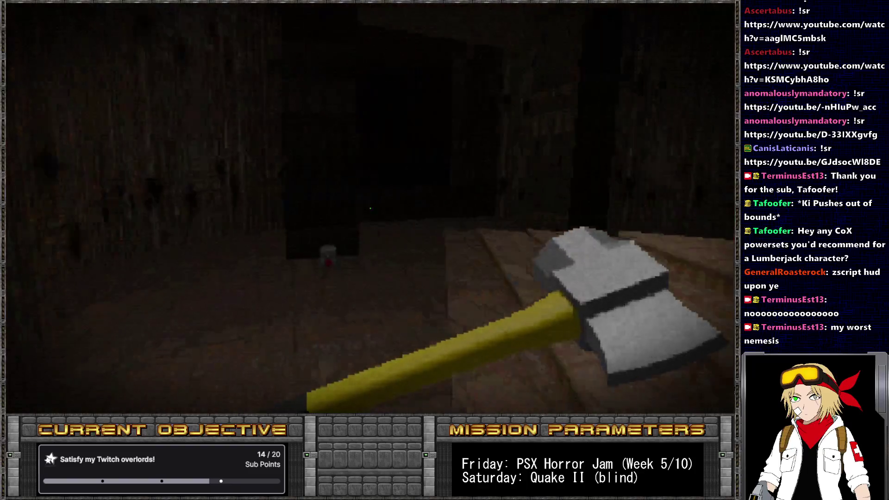
key("Left")
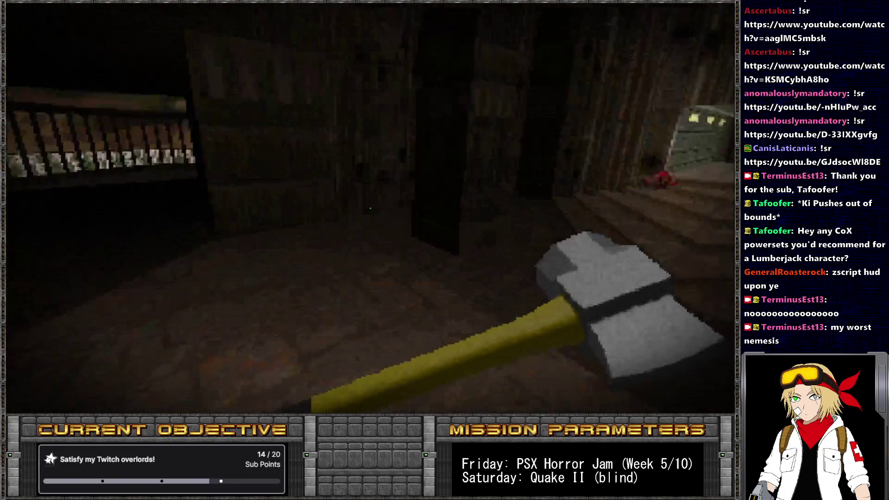
key("w")
key("w")
key("ctrl")
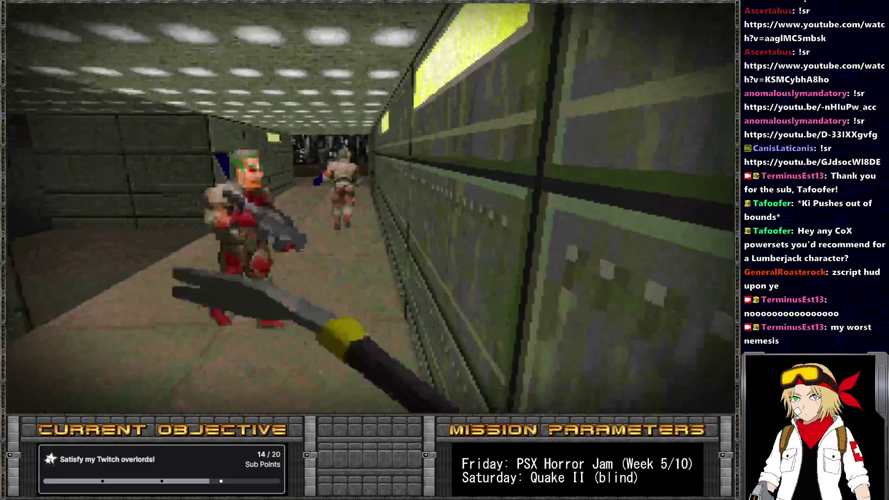
key("Left")
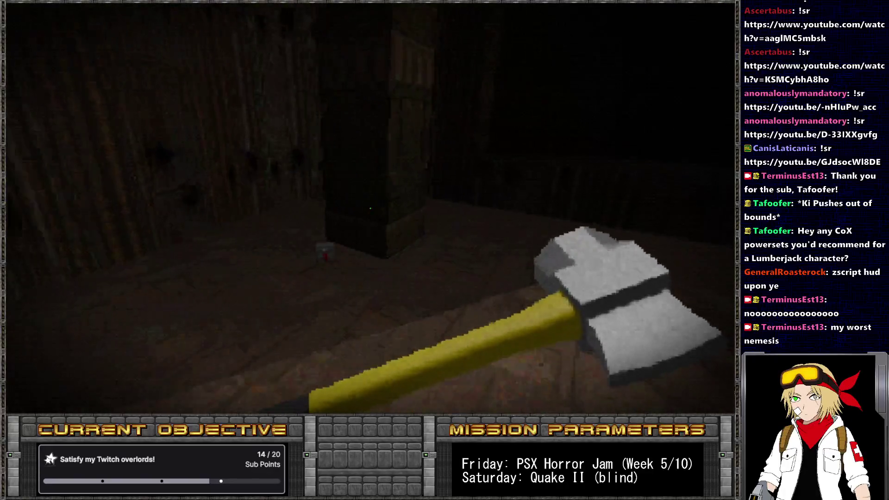
key("Left")
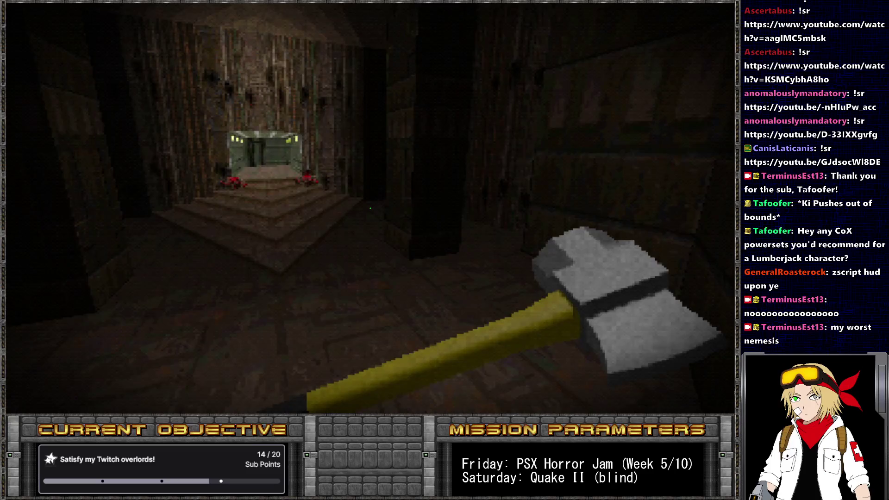
Leave the game and bring the DrawImage (BaseStatusBar) wiki page back, scrolled to the top.
key("alt+Tab")
scroll(401, 273, "down", 3)
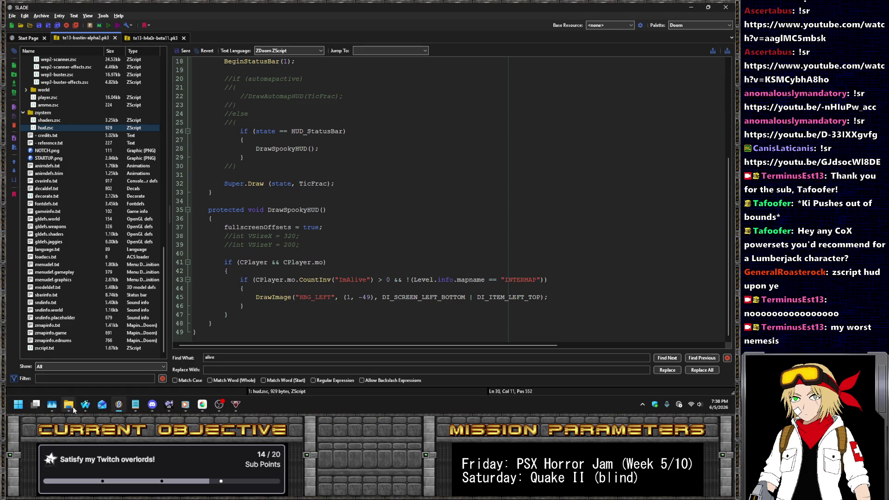
mouse_move(86, 405)
left_click(137, 360)
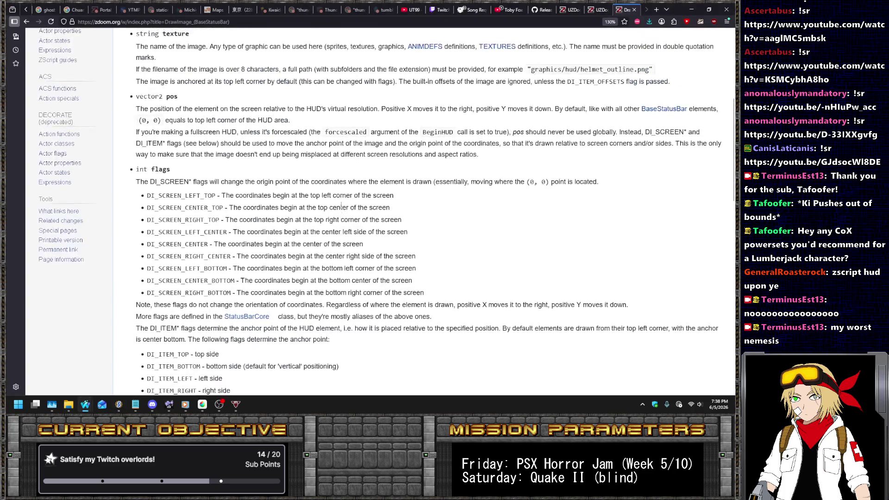
scroll(341, 208, "up", 5)
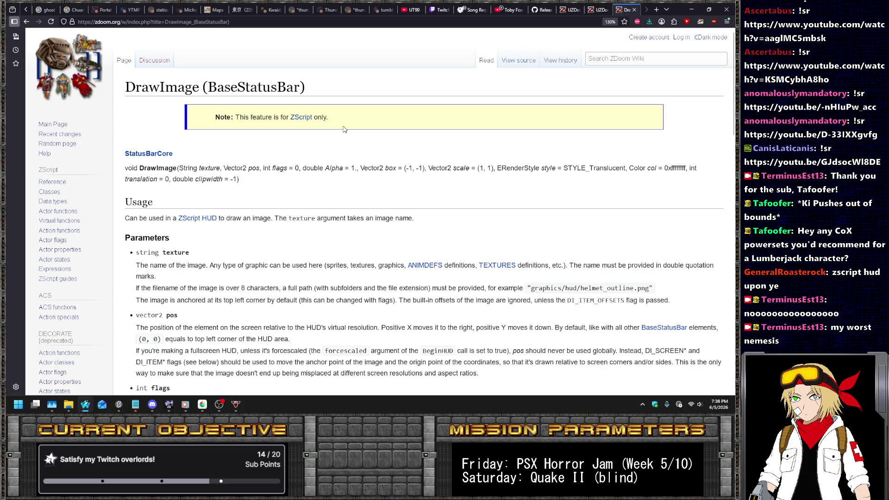
Close the shared image tab in the browser and bring SLADE back to the front.
scroll(343, 129, "down", 15)
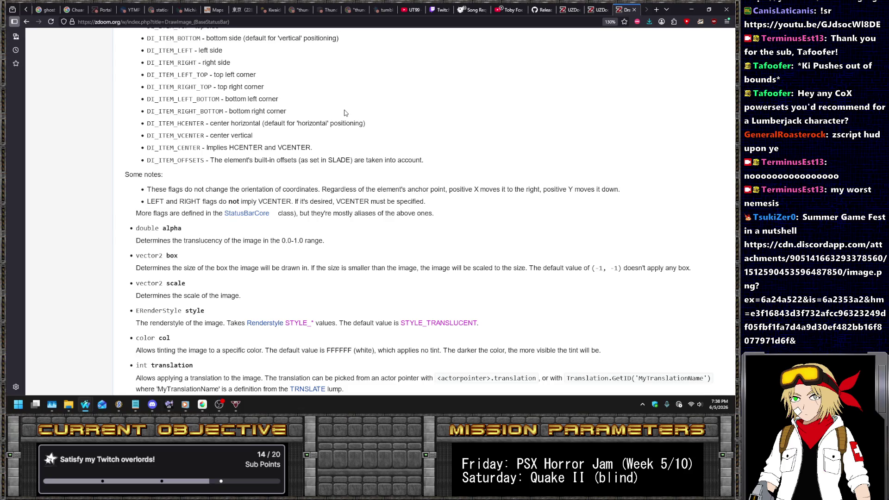
key("alt+Tab")
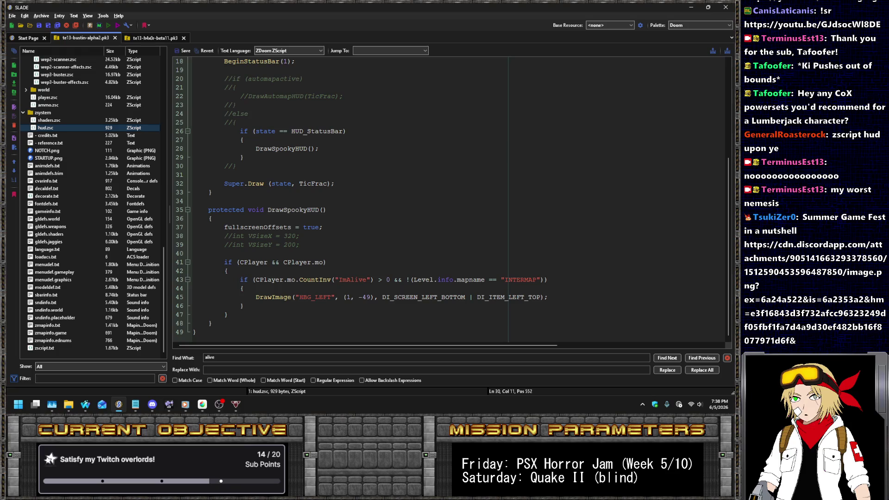
key("alt+Tab")
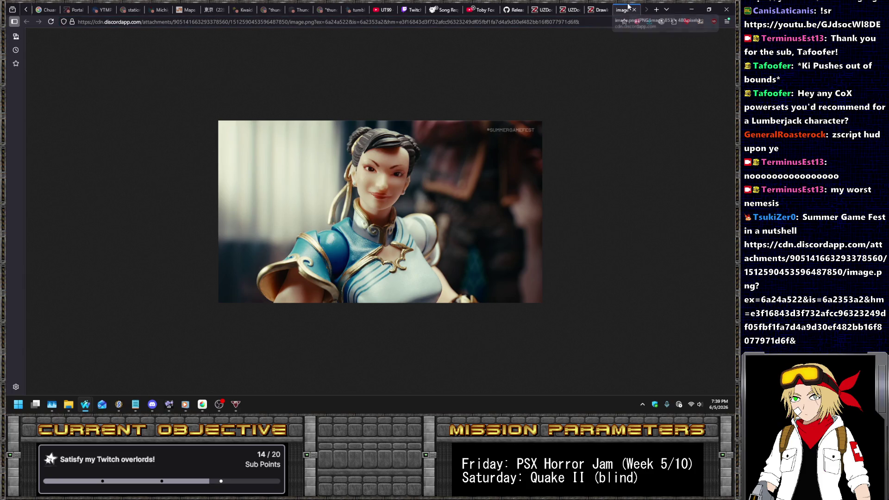
key("ctrl+w")
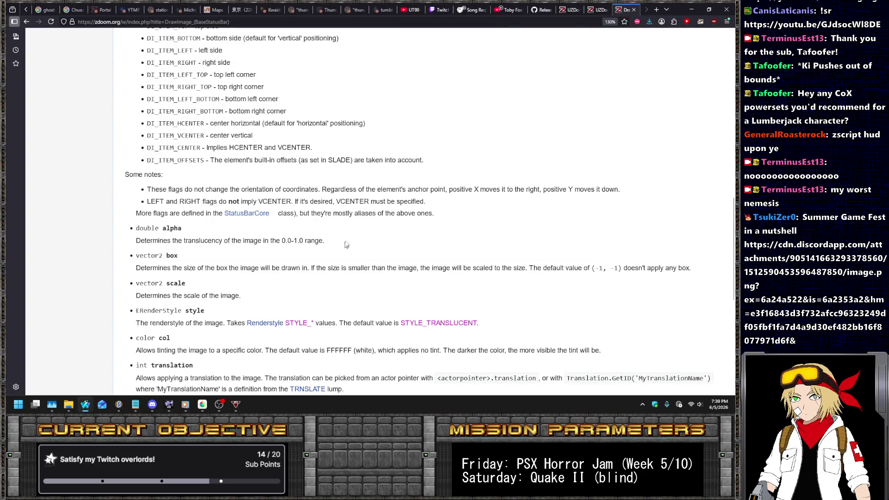
scroll(345, 222, "down", 3)
scroll(352, 208, "down", 3)
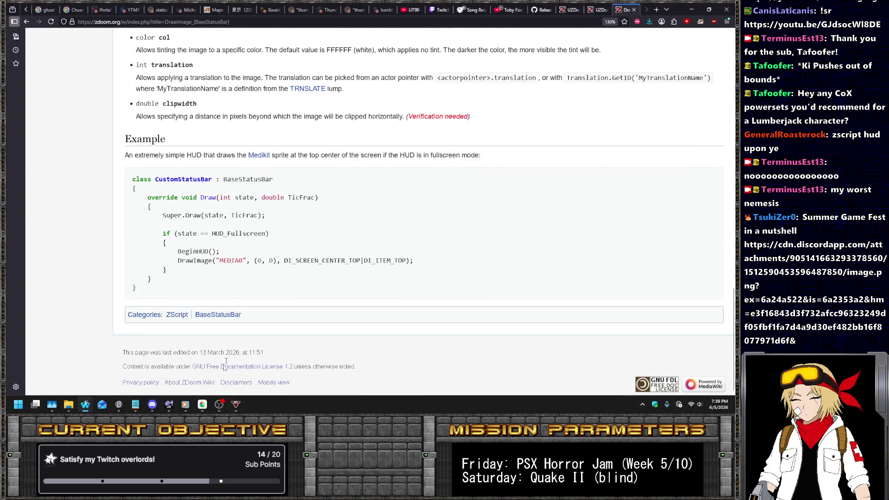
mouse_move(152, 404)
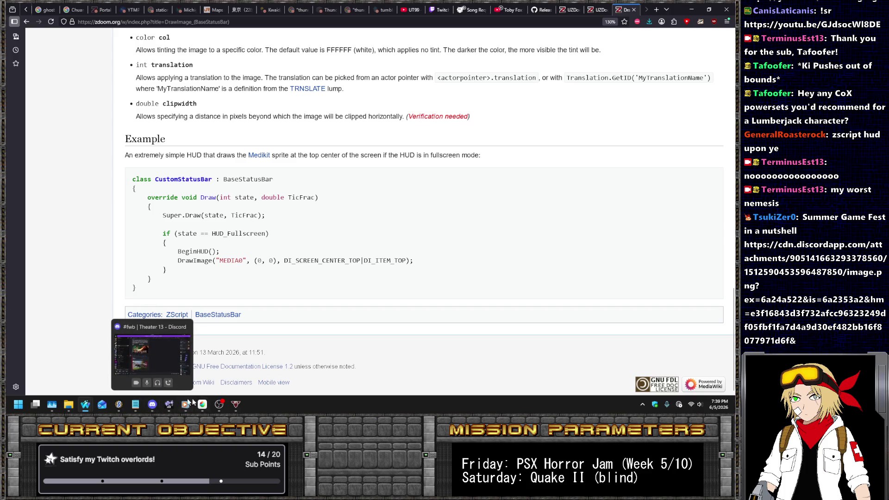
left_click(118, 404)
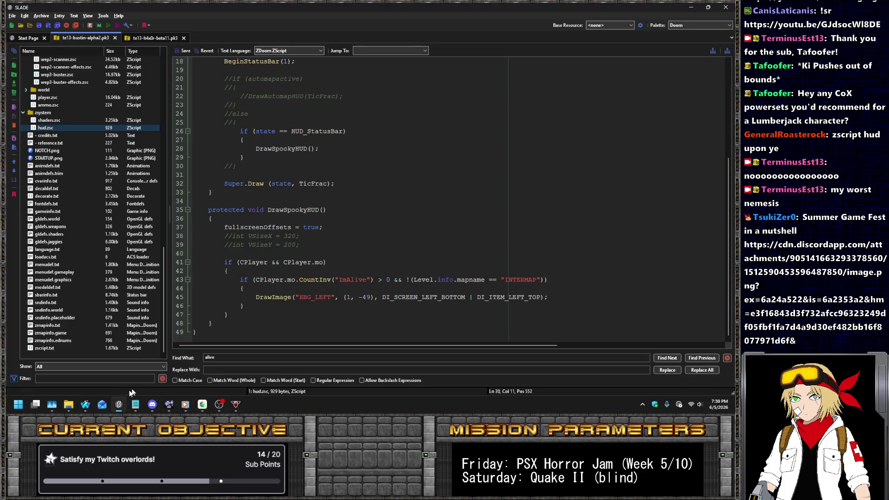
On line 45, anchor HBG_LEFT at DI_SCREEN_LEFT_TOP with y offset 49, and save the archive.
left_click(443, 299)
left_click_drag(443, 299, 468, 299)
type("TOP")
key("ctrl+Left")
key("ctrl+Left")
key("ctrl+Left")
key("Delete")
left_click(182, 51)
key("ctrl+s")
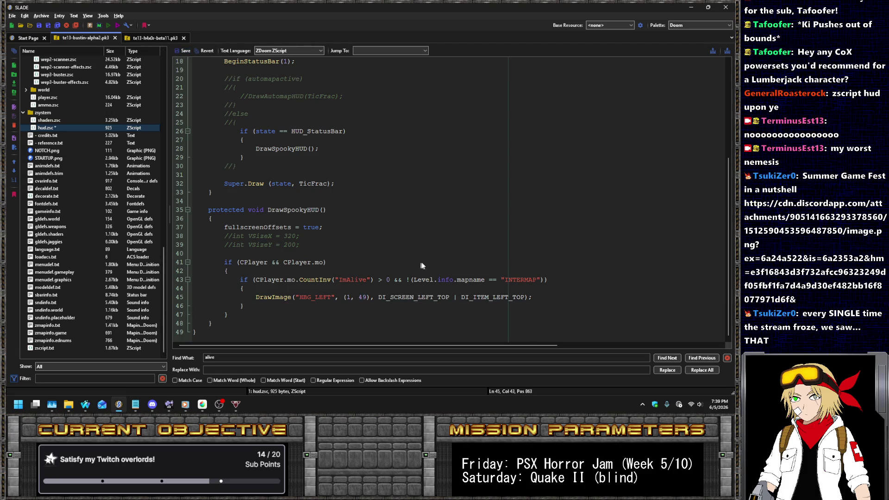
Replace INTERMAP with TITLEMAP on line 43 and save the entry.
double_click(520, 279)
key("BackSpace")
type("TLE")
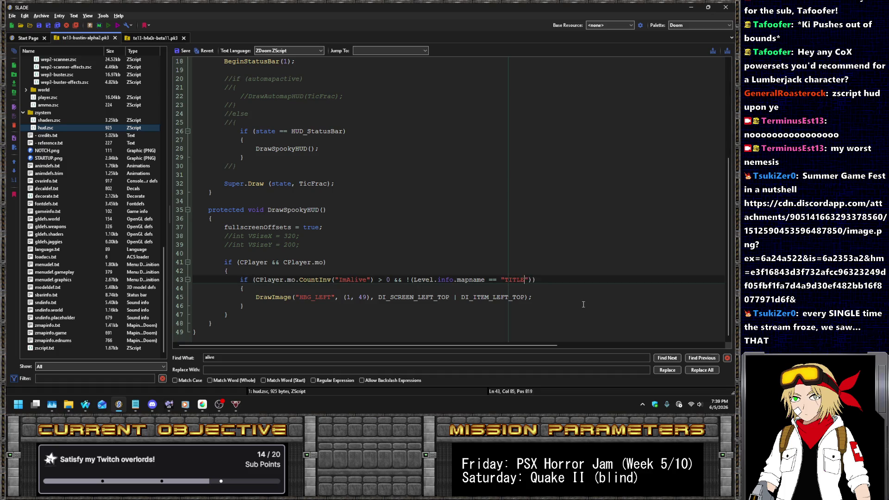
left_click(183, 52)
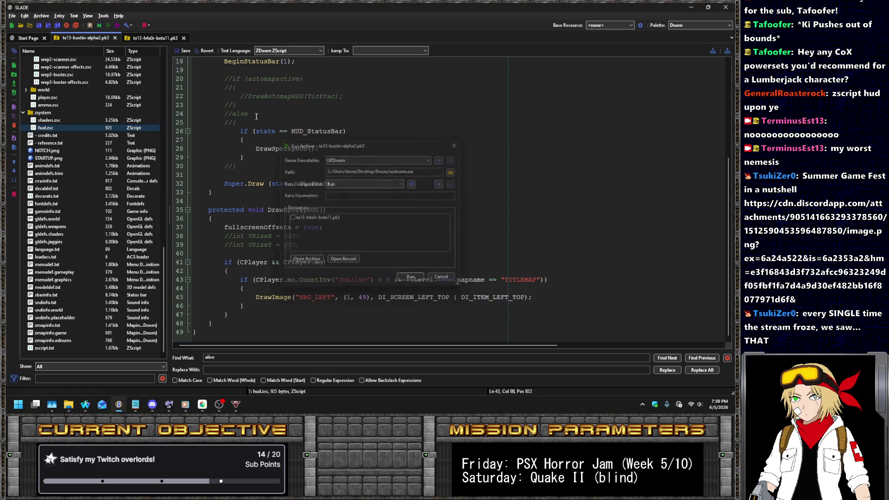
Launch the archive in UZDoom and start a new game at full view size.
key("Return")
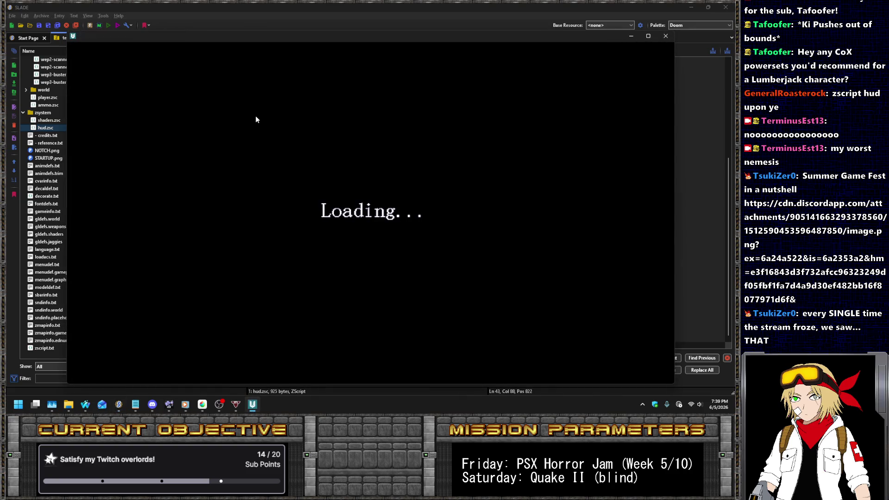
key("Return")
key("Return")
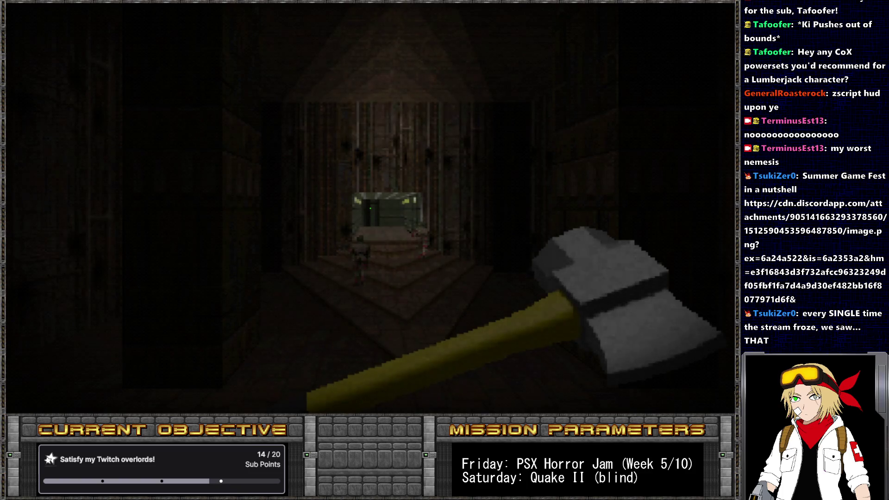
key("equal")
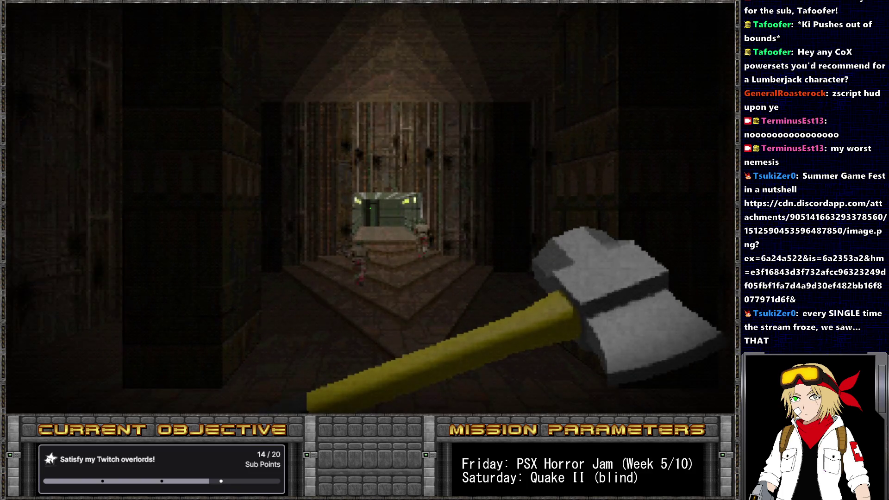
List the player's inventory with printinv in the console, then return to SLADE.
key("grave")
type("give")
key("BackSpace")
key("BackSpace")
key("BackSpace")
type("printinv")
key("Return")
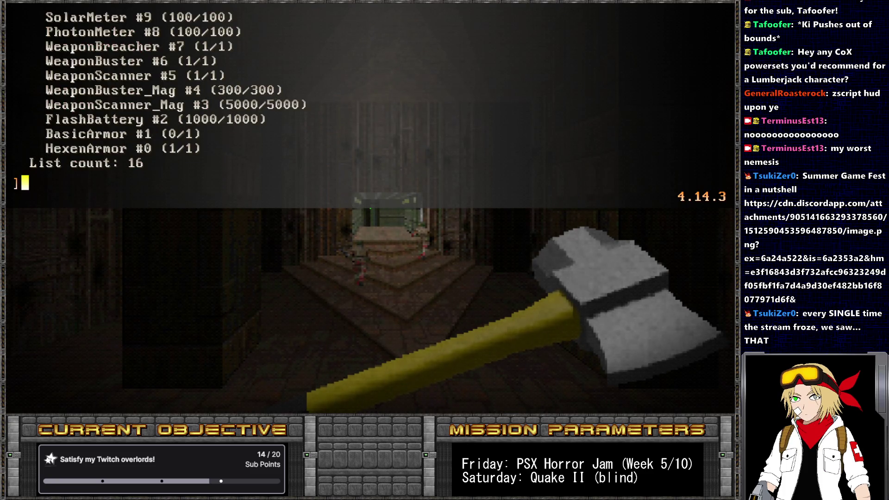
key("grave")
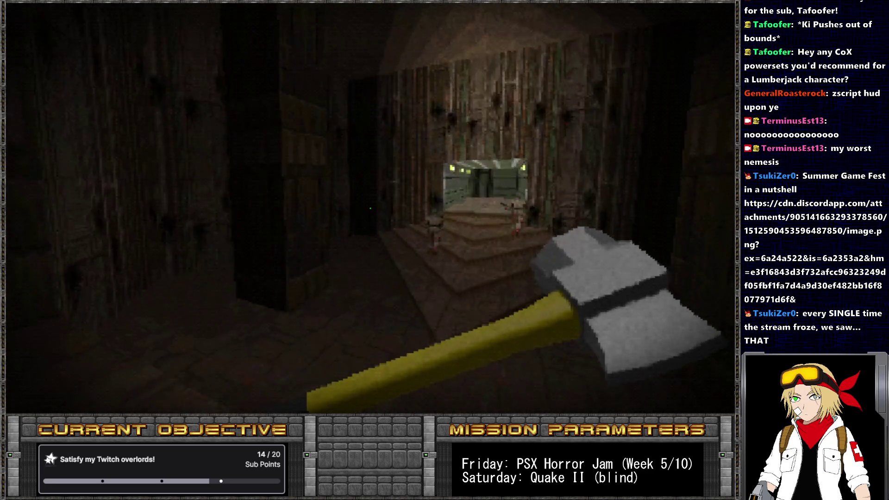
key("alt+Tab")
scroll(69, 213, "up", 15)
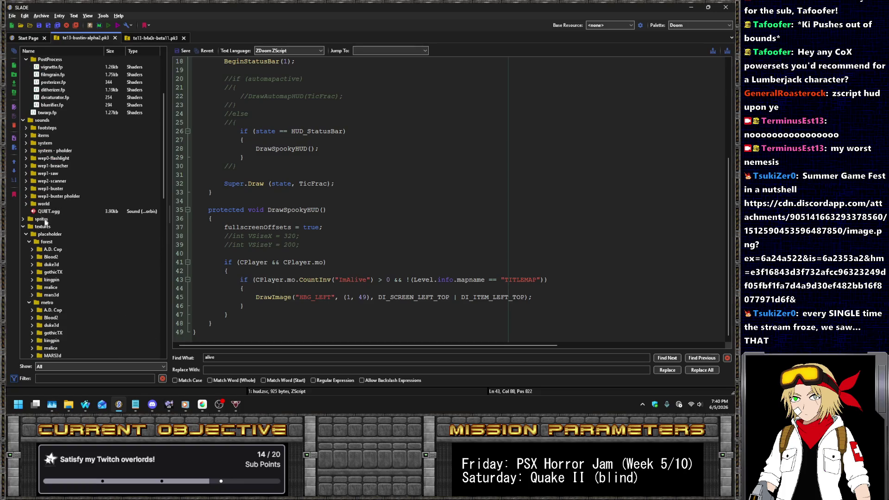
Expand graphics and preview the HUD_HRTA image and its neighbouring heart-rate frames.
scroll(42, 167, "up", 5)
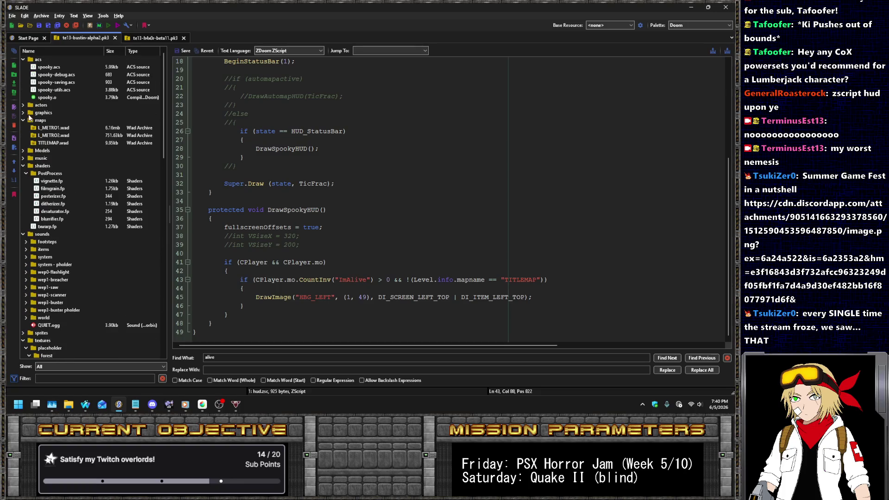
left_click(22, 113)
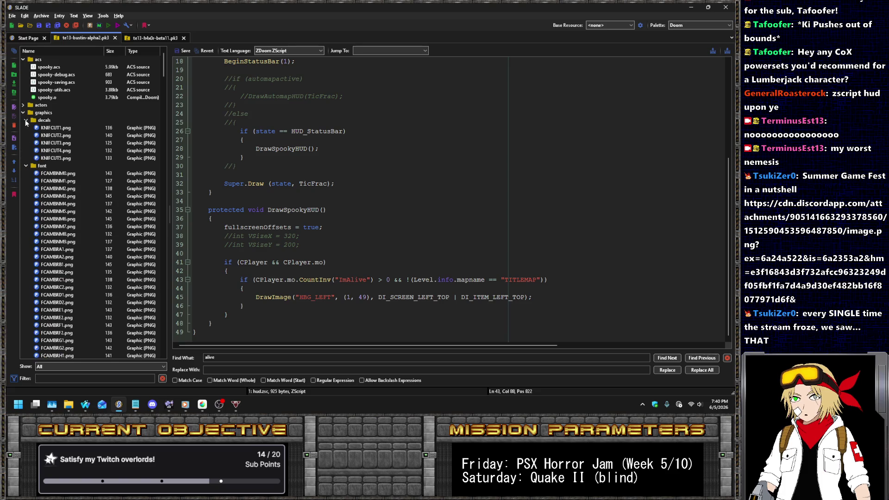
left_click(26, 128)
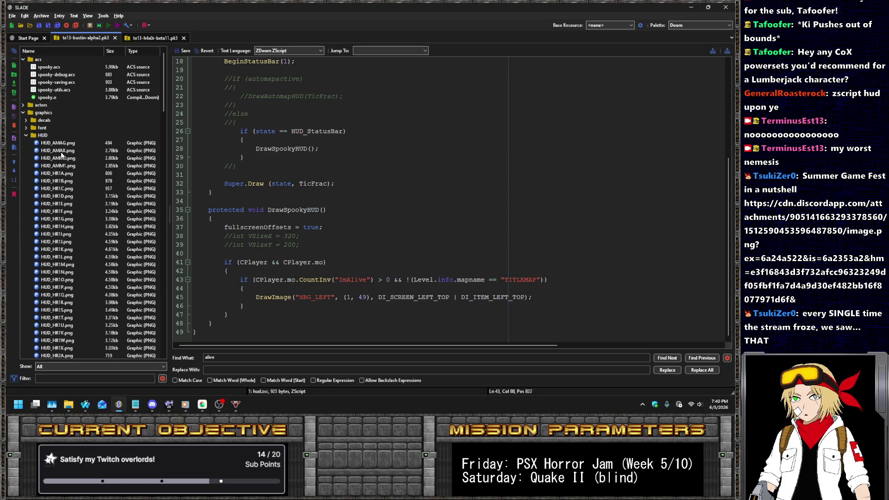
scroll(60, 152, "down", 2)
scroll(62, 151, "down", 4)
left_click(56, 317)
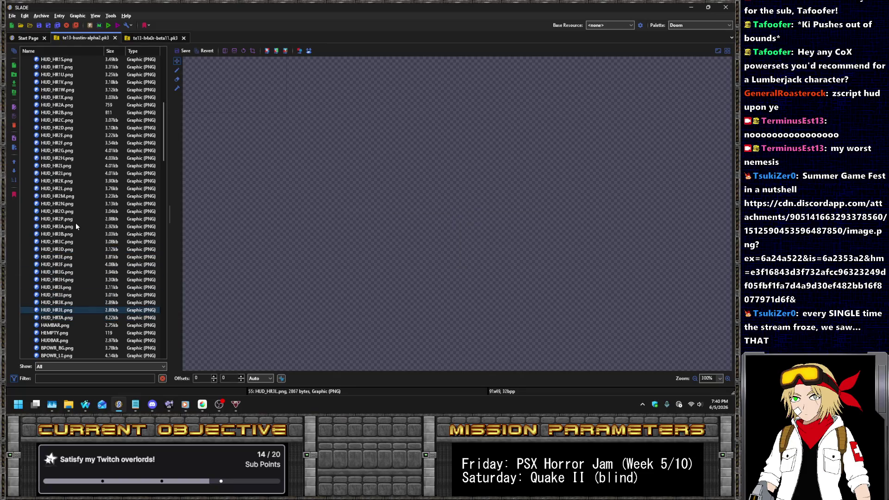
key("Up")
key("Up")
key("Up")
key("Down")
key("Down")
key("Down")
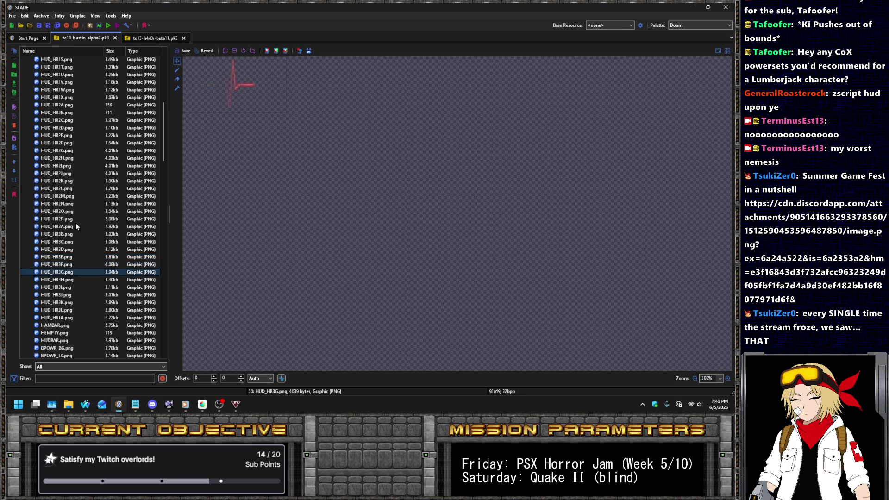
key("Down")
key("Down")
key("Down")
key("Up")
key("Up")
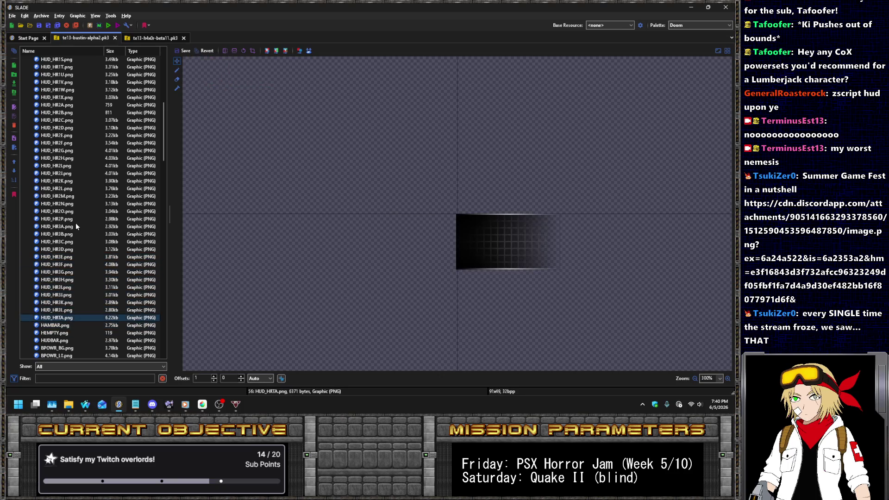
Open sbarinfo.txt and select the HUD_HRTA image name on line 9.
scroll(76, 223, "down", 20)
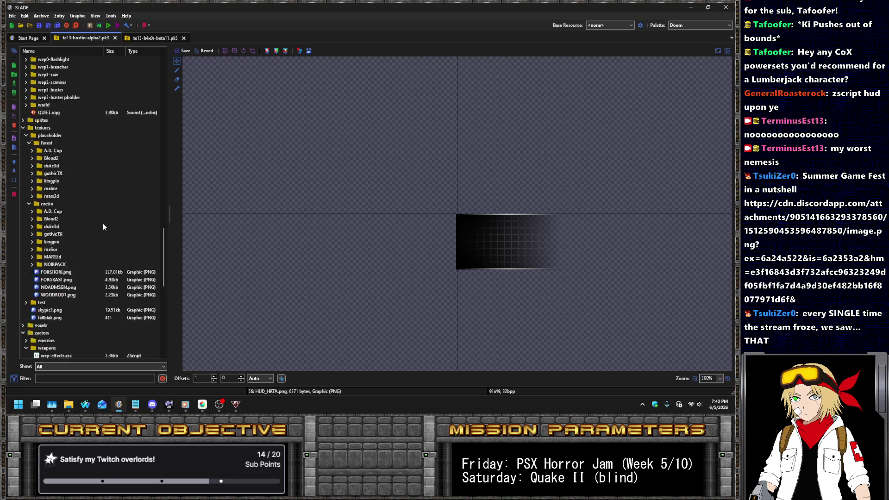
left_click(96, 295)
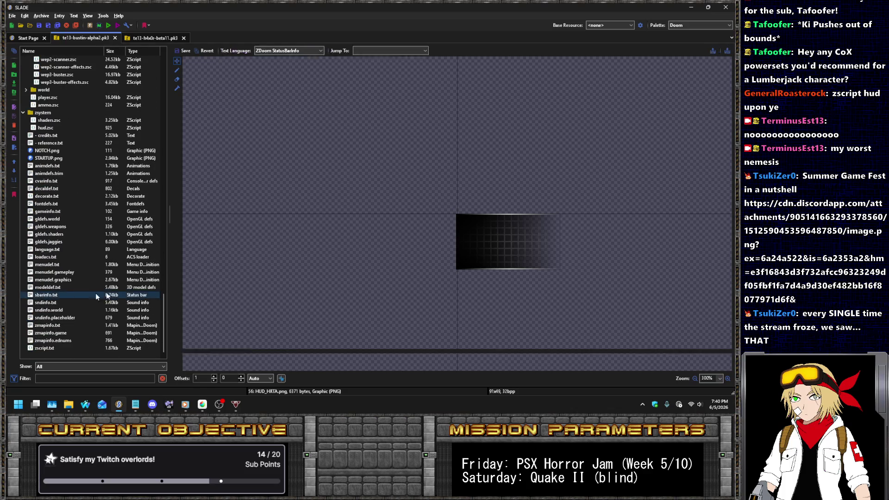
left_click(298, 132)
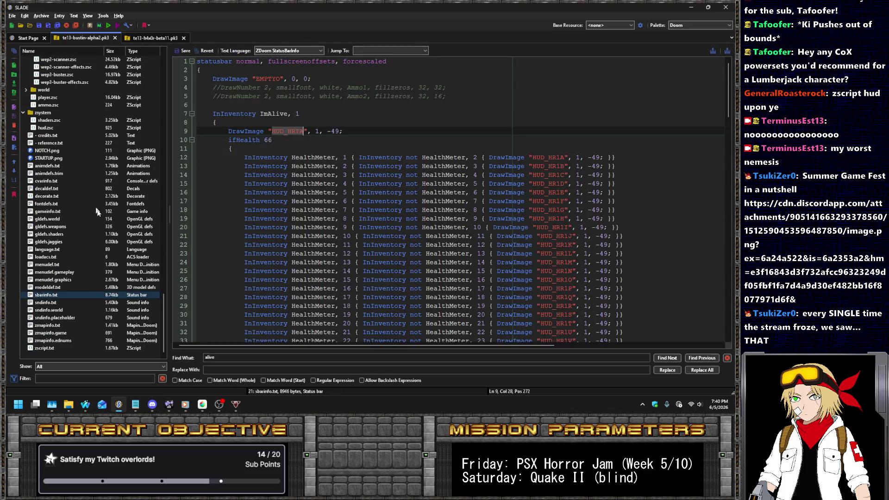
scroll(84, 204, "up", 2)
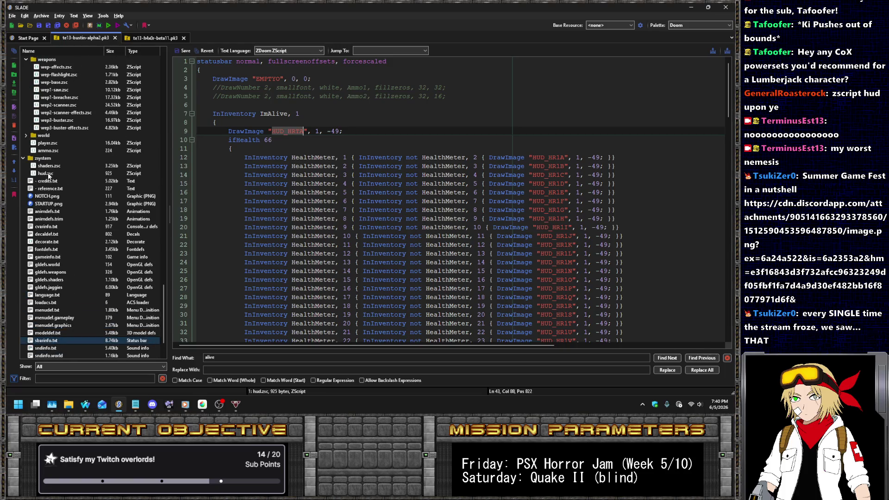
In hud.zsc line 45, draw HUD_HRTA at (1, -49) anchored DI_SCREEN_LEFT_BOTTOM and save.
left_click(49, 173)
left_click(365, 193)
double_click(317, 297)
type("HUD_HRTA")
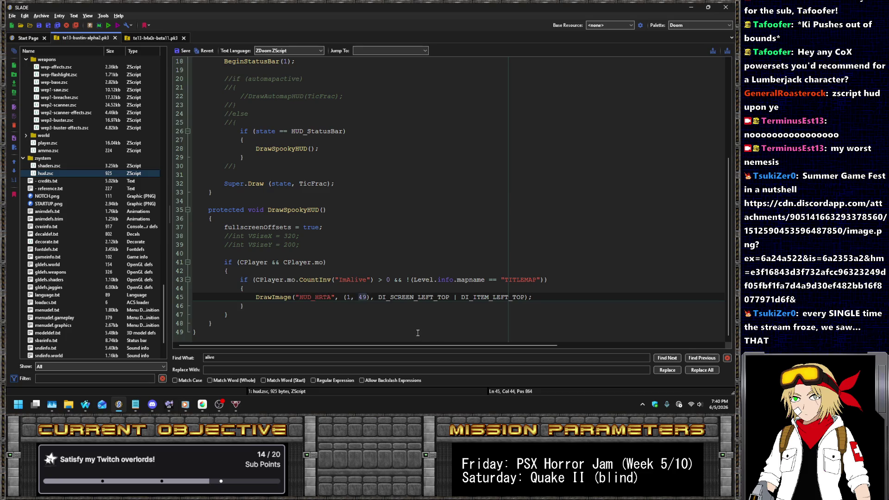
type("-")
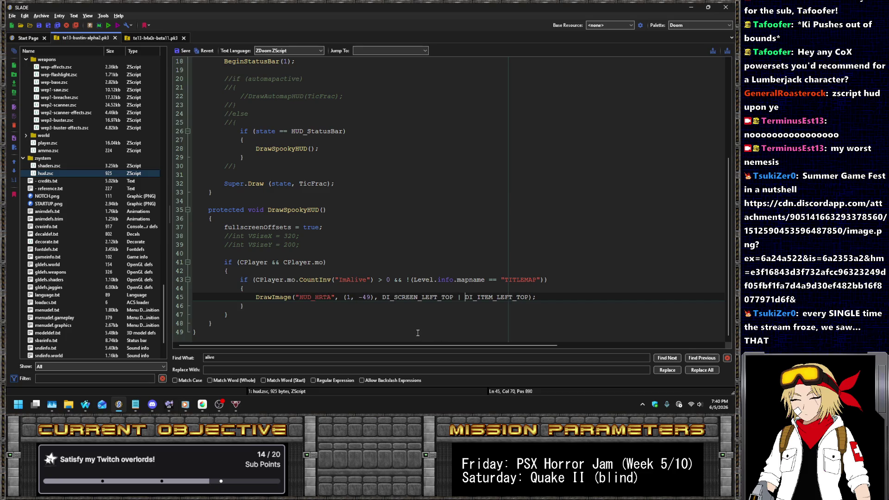
key("Left")
key("BackSpace")
key("BackSpace")
key("BackSpace")
type("BOTTOM")
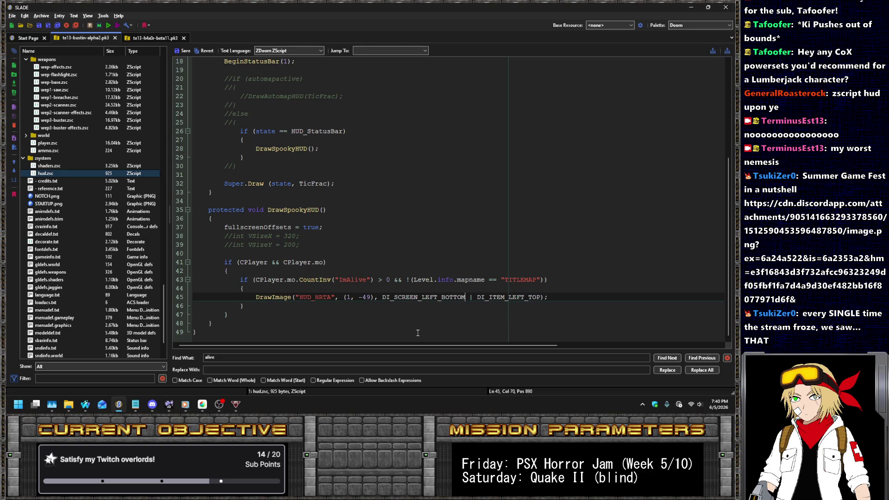
left_click(178, 54)
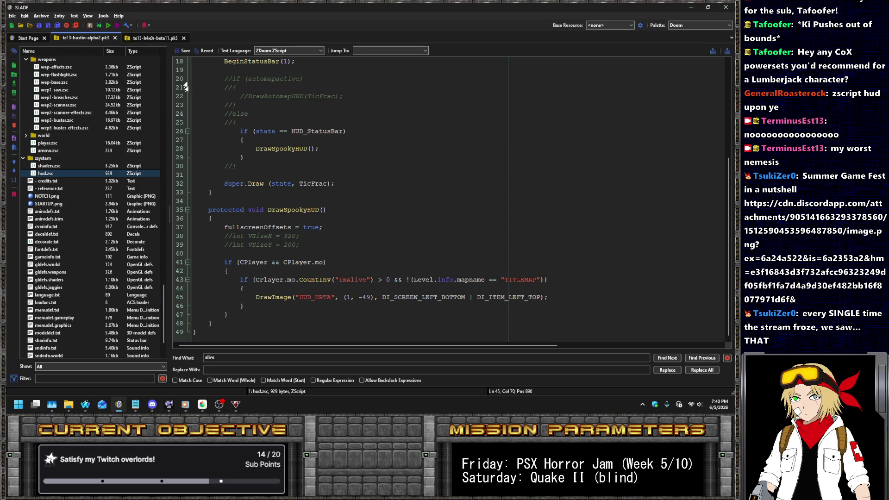
Launch the archive from the Run Archive settings with UZDoom.
left_click(109, 26)
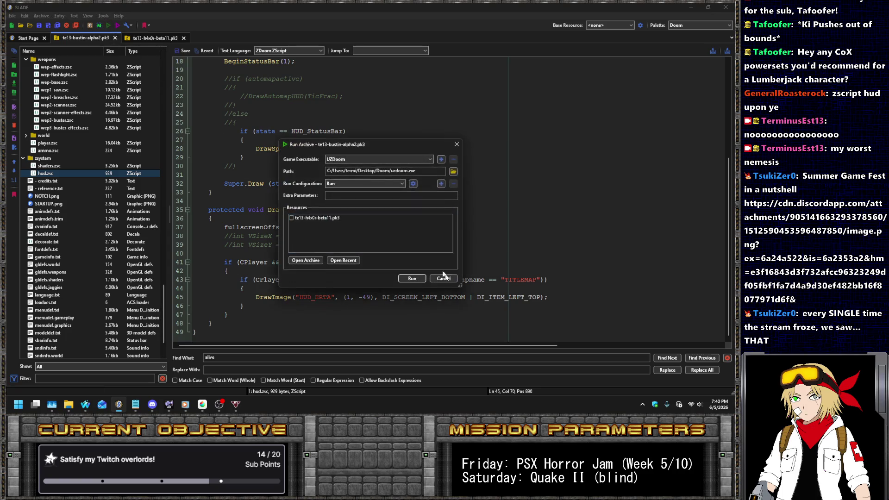
left_click(420, 279)
key("Return")
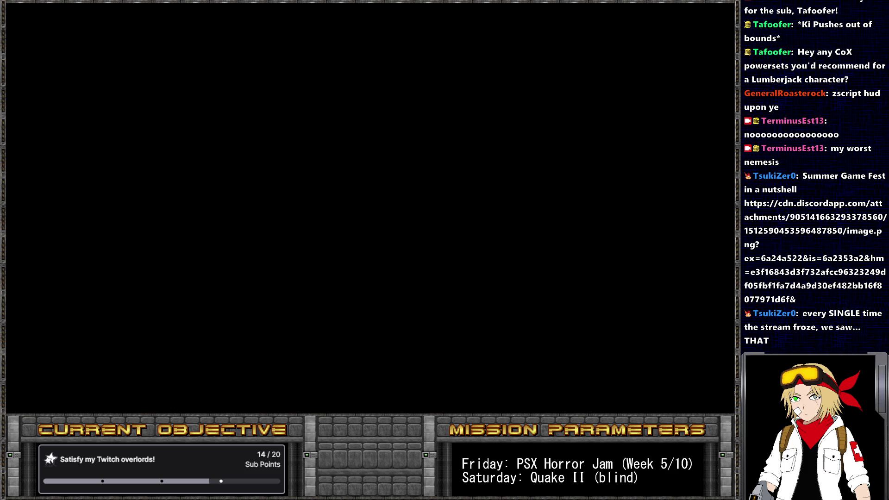
Start the game, axe through the first MAP01: Entryway corridor, and show the automap.
key("Return")
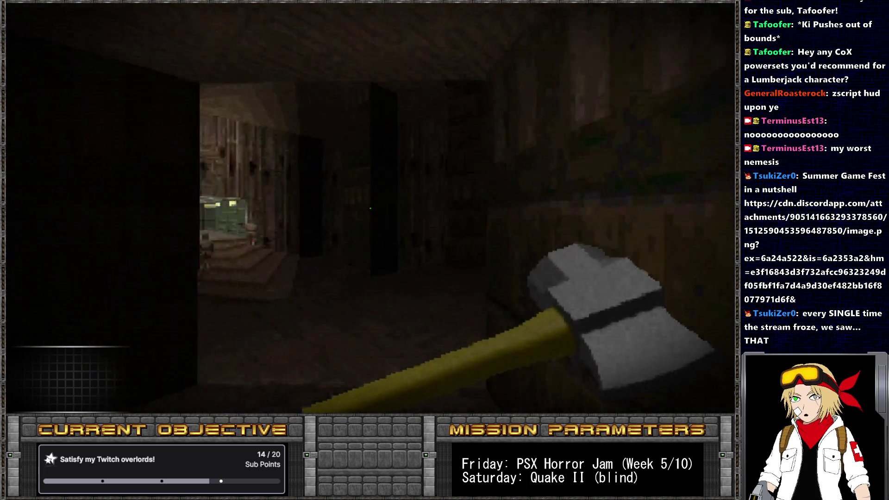
left_click(370, 208)
key("w")
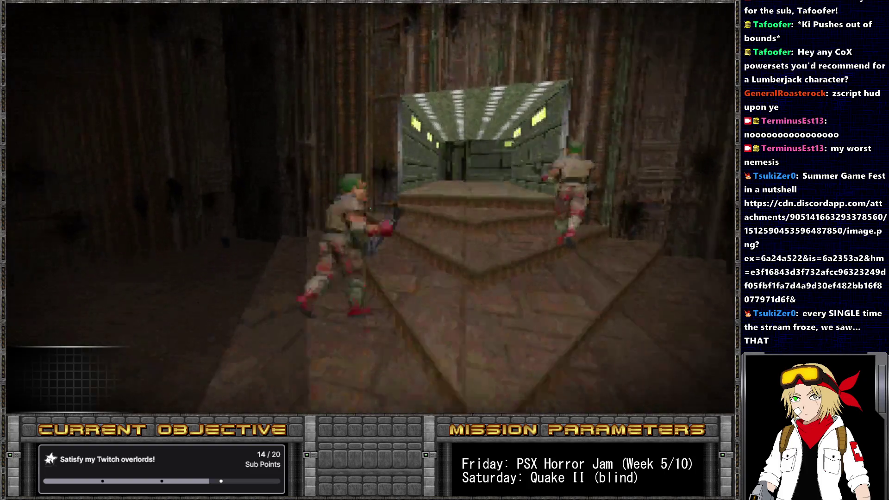
left_click(370, 209)
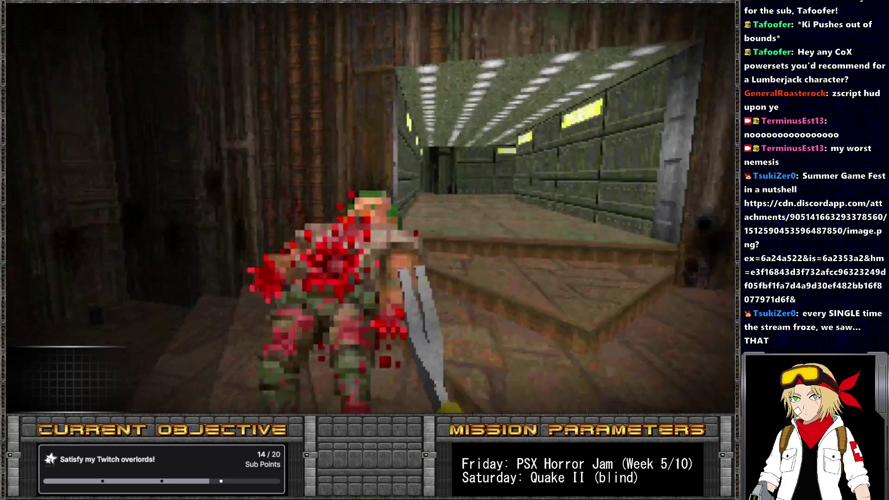
key("w")
key("Tab")
key("Tab")
key("Tab")
key("Tab")
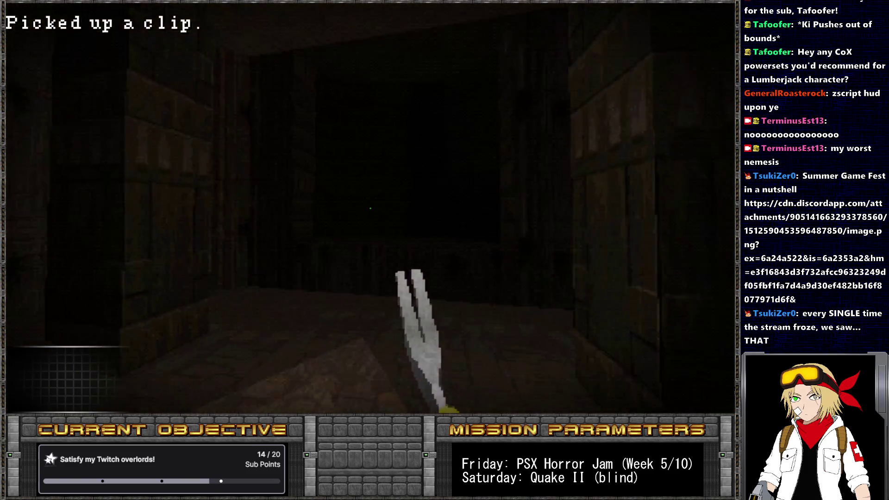
left_click(370, 208)
key("Tab")
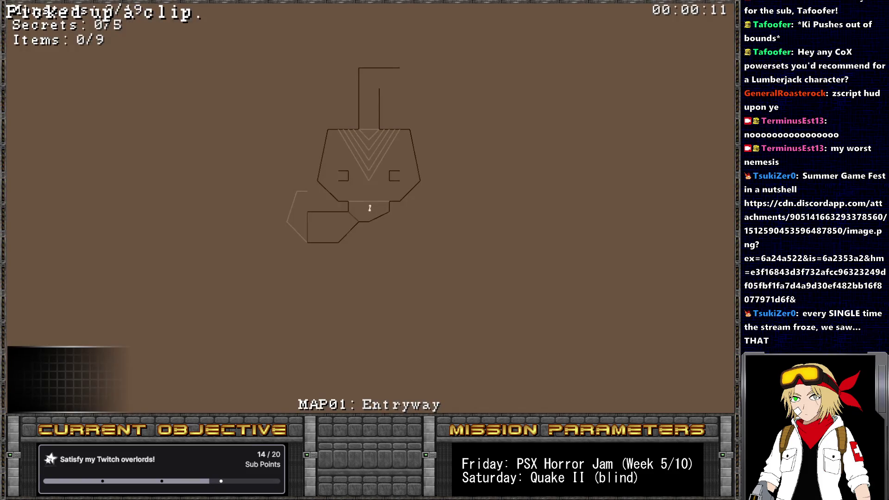
Close the automap, walk into the green corridor, then return to hud.zsc line 45 in SLADE.
key("Tab")
key("Tab")
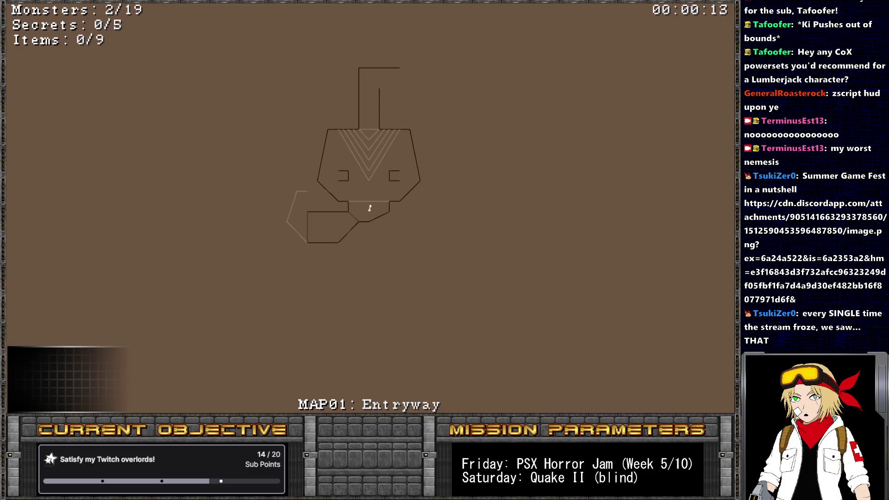
key("Tab")
key("Tab")
key("Tab")
key("Tab")
key("Tab")
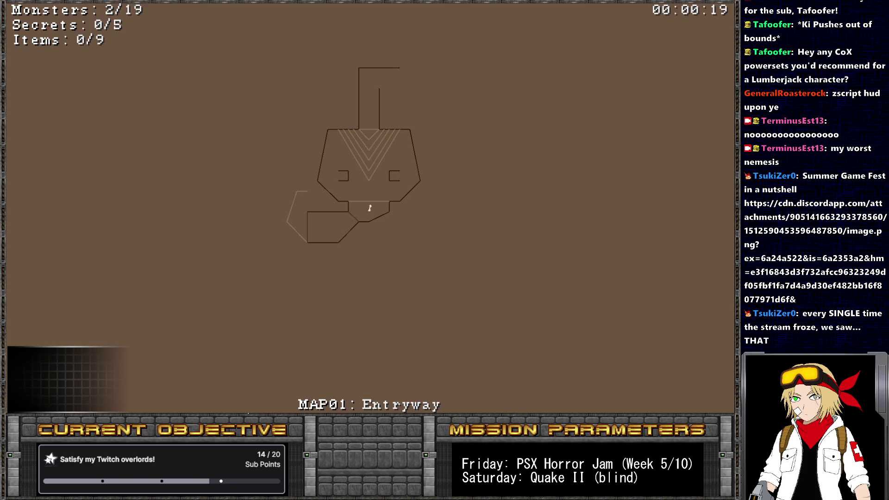
key("Tab")
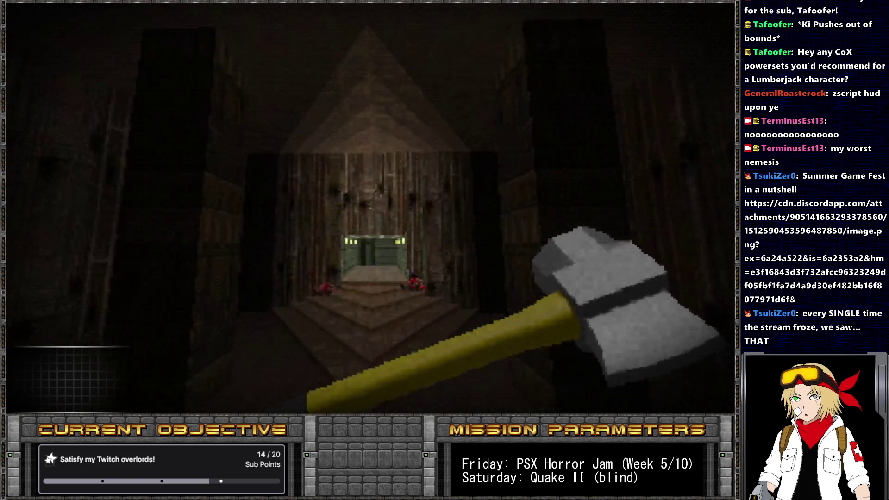
key("w")
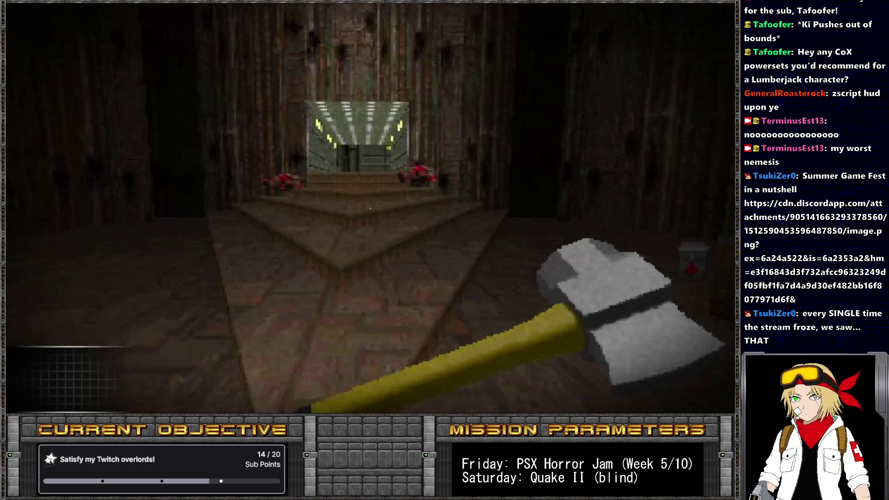
key("alt+Tab")
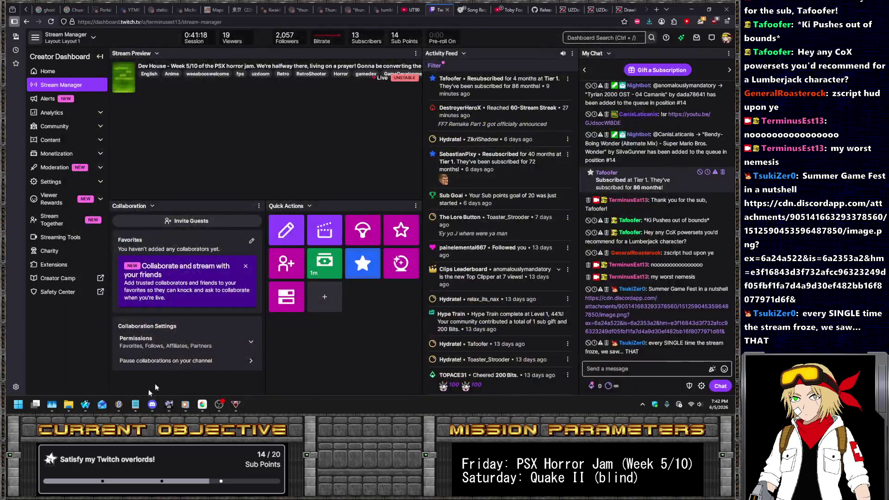
left_click(118, 404)
left_click(351, 299)
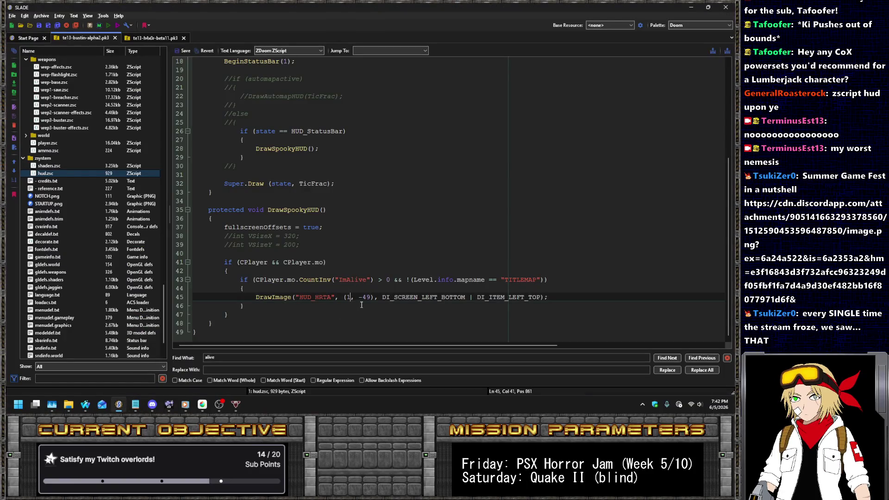
Change HUD_HRTA's x offset from 1 to 0, save, and relaunch the mod in UZDoom.
key("BackSpace")
type("0")
key("ctrl+s")
key("ctrl+shift+r")
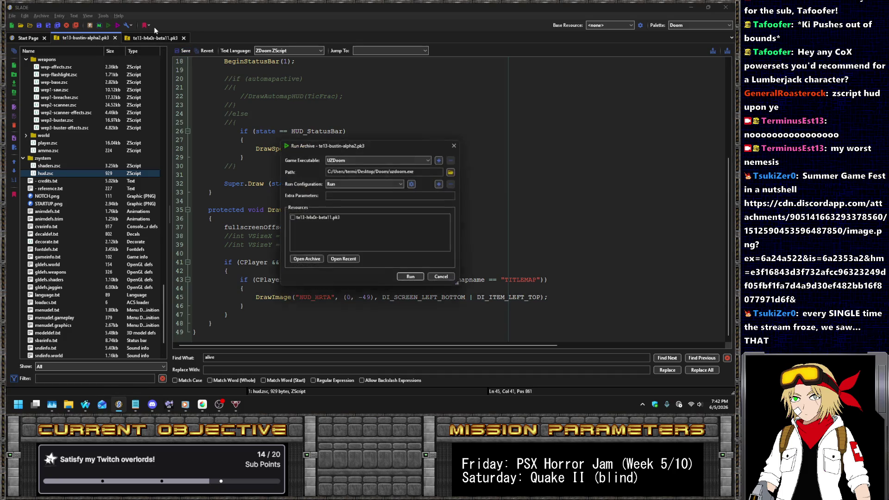
key("Return")
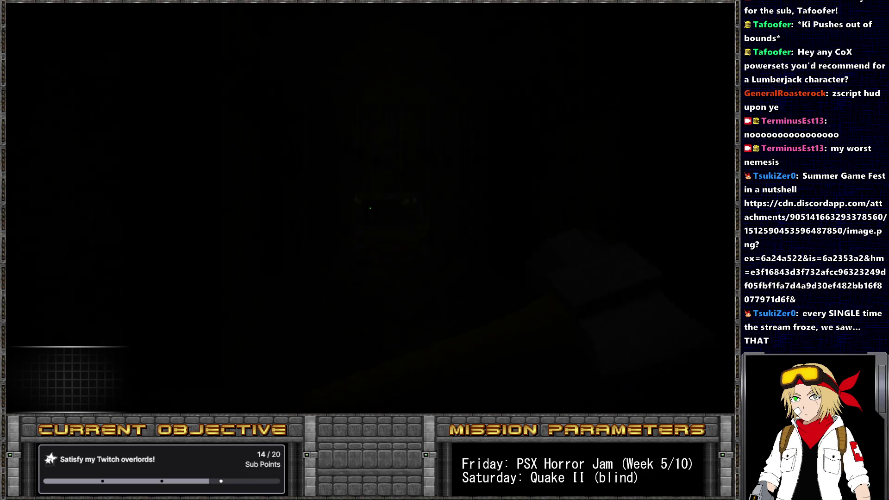
Test the relaunched mod on MAP01, checking the automap and axing an enemy, then return to SLADE.
key("Tab")
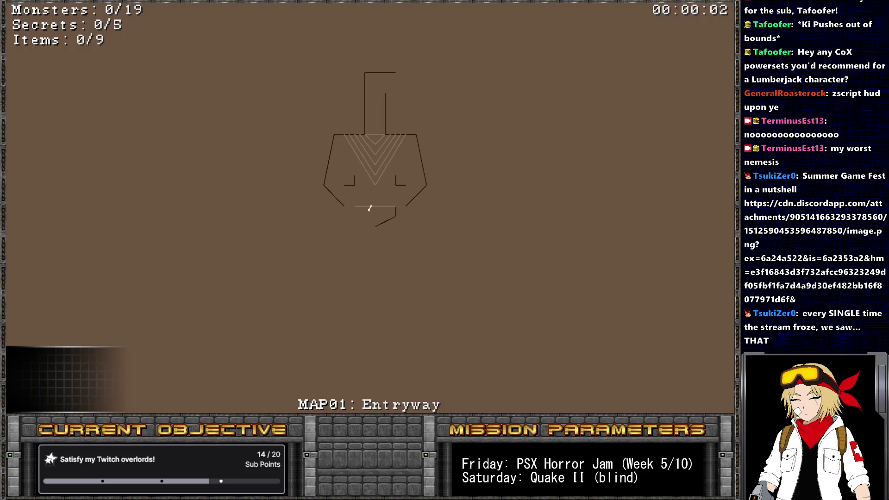
key("Tab")
key("Tab")
key("Tab")
key("w")
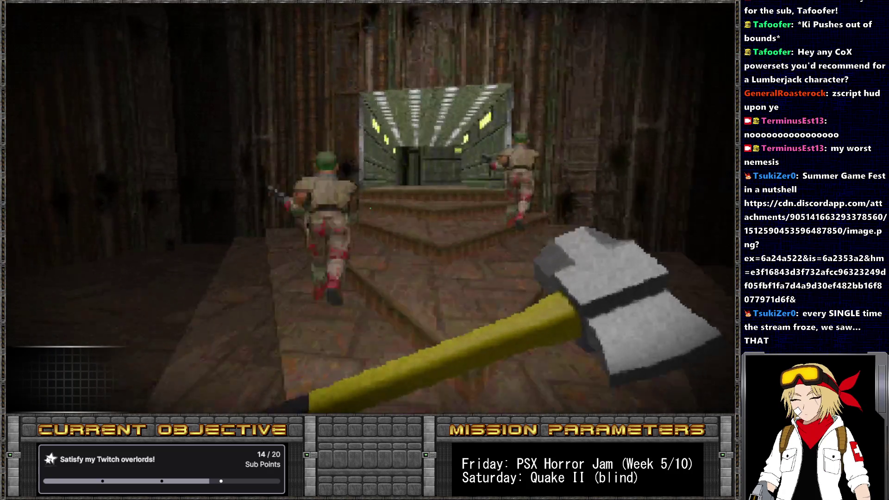
key("ctrl")
key("w")
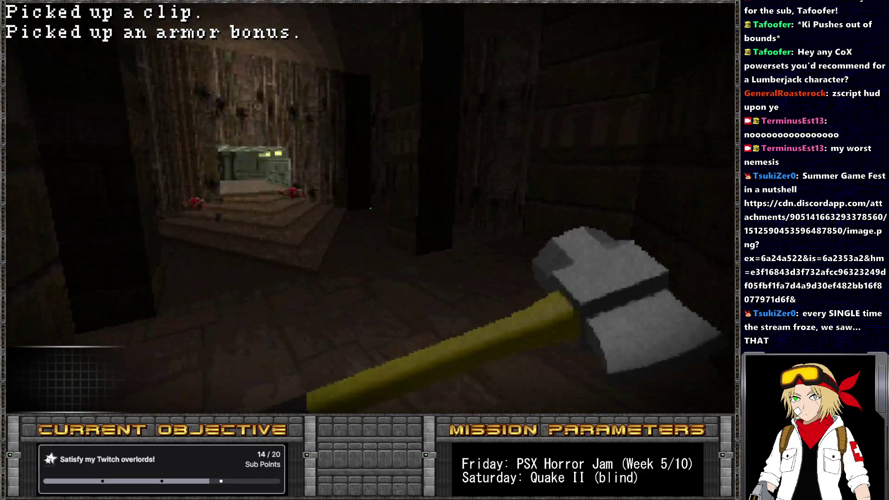
key("alt+Tab")
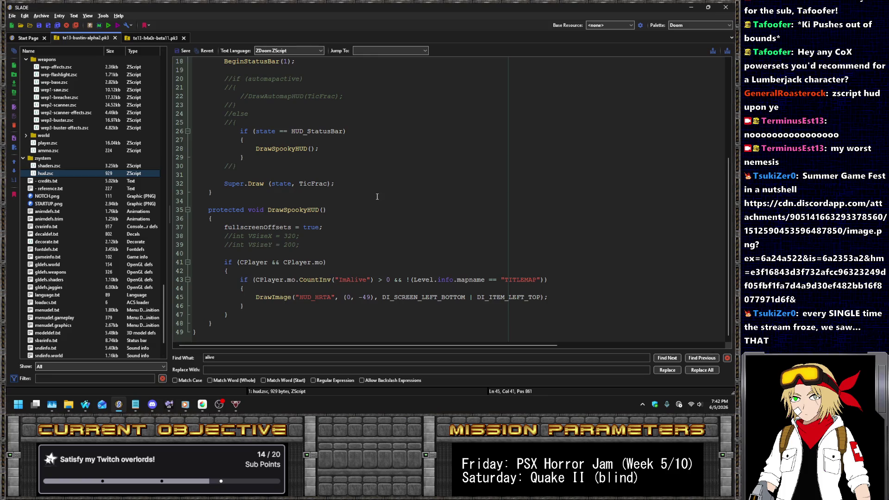
Switch between the two archive tabs and open sbarinfo.txt in te13-bustin-alpha2.pk3.
left_click(155, 37)
scroll(396, 198, "up", 20)
left_click(87, 38)
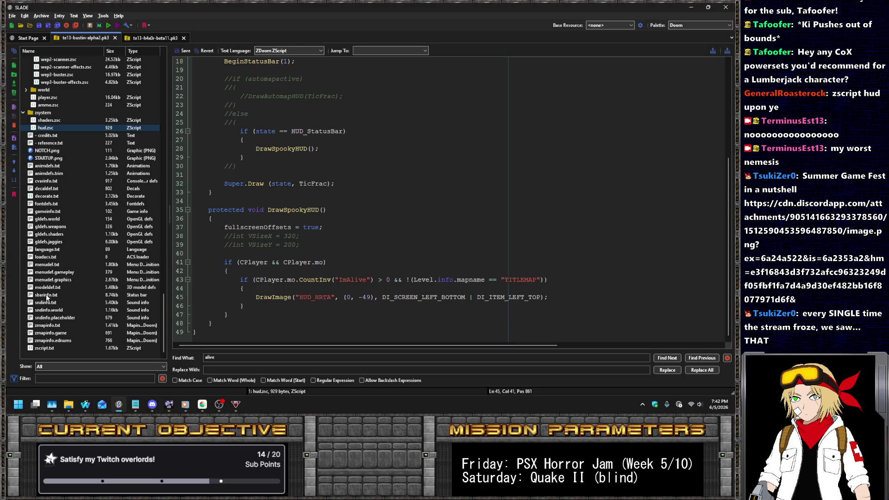
left_click(46, 295)
scroll(334, 150, "down", 5)
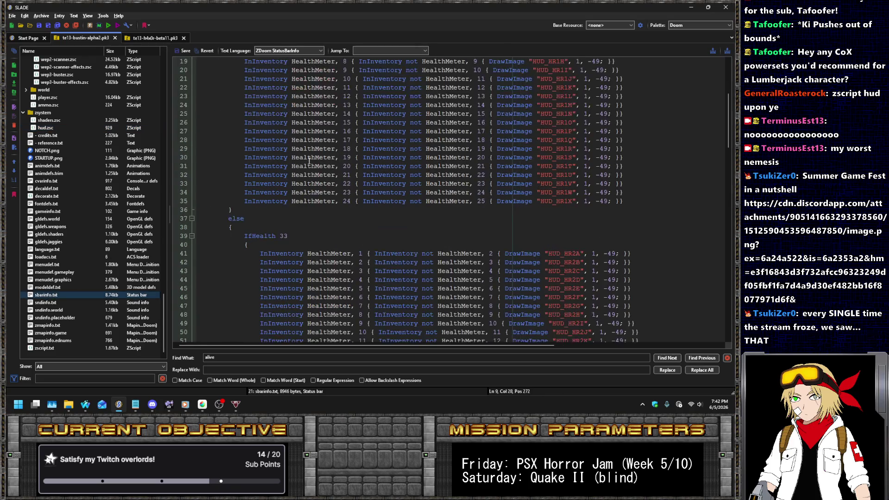
scroll(324, 145, "up", 5)
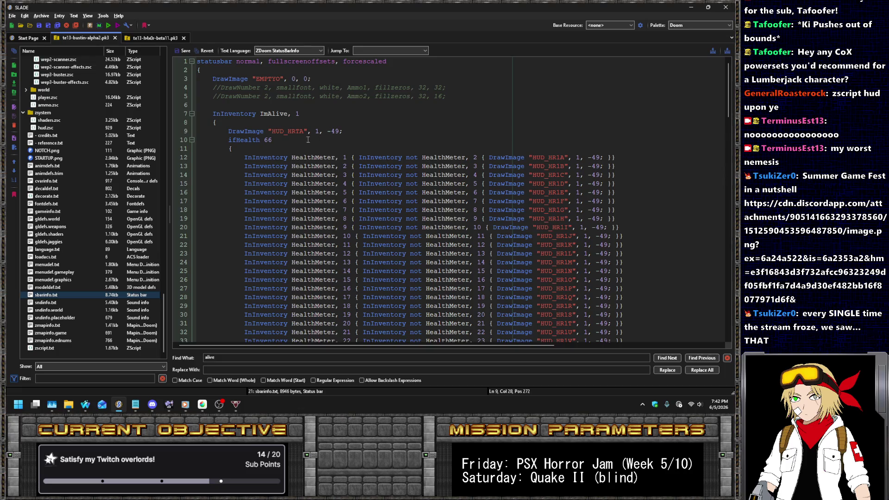
Select and review the HealthMeter heart-rate blocks from line 9, then switch to te13-h4x0r-beta11.pk3.
mouse_move(352, 130)
left_mouse_down()
mouse_move(485, 176)
mouse_move(503, 148)
mouse_move(552, 173)
mouse_move(552, 187)
left_mouse_up()
scroll(492, 174, "down", 12)
scroll(503, 148, "down", 7)
scroll(550, 174, "down", 7)
scroll(550, 174, "down", 15)
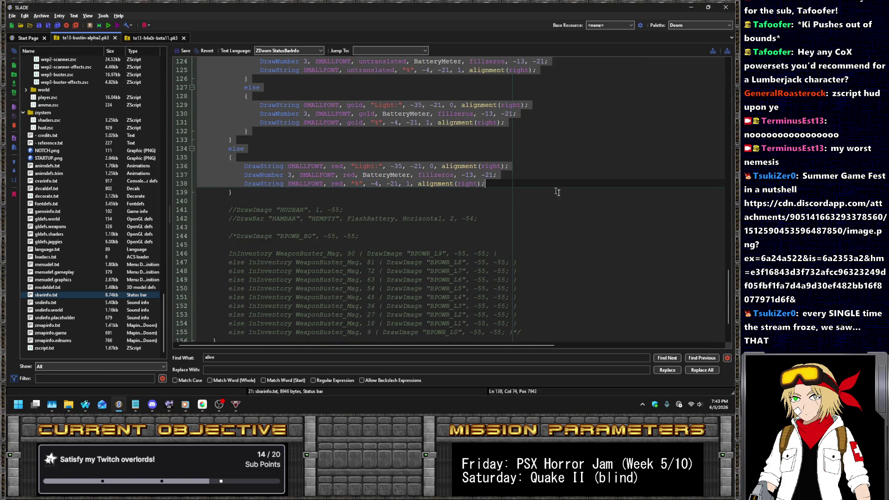
scroll(550, 212, "up", 20)
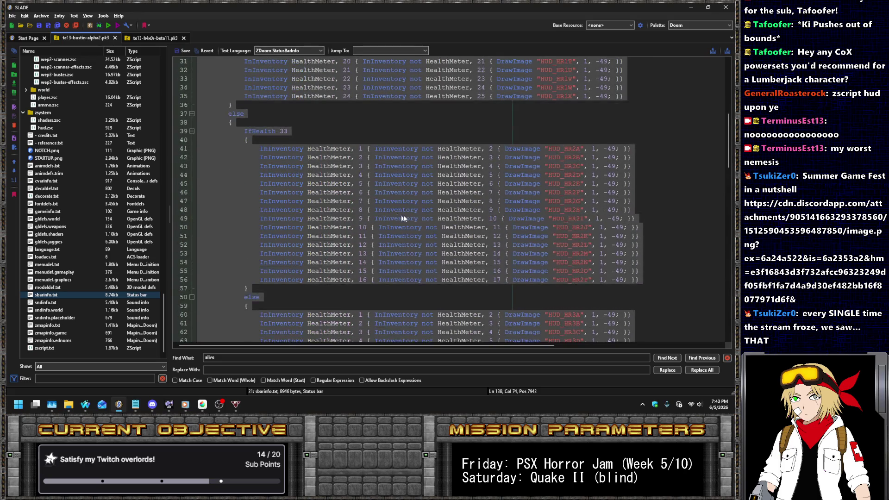
scroll(382, 190, "up", 3)
left_click(347, 166)
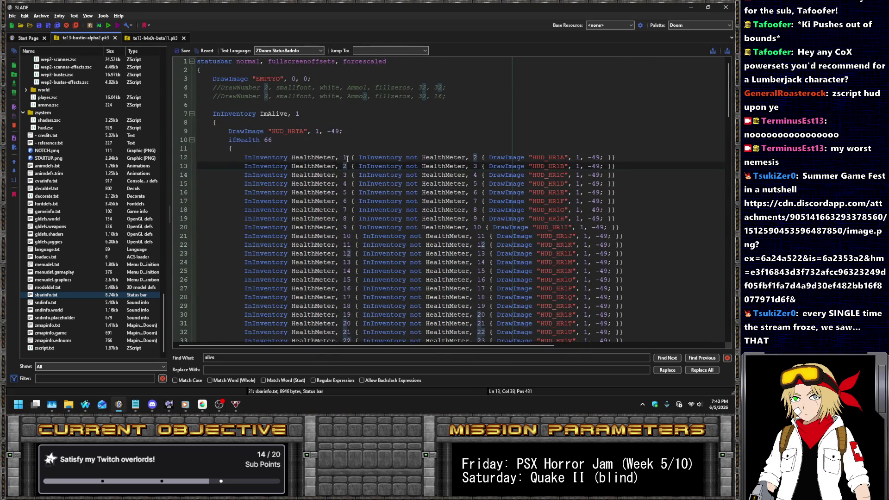
scroll(620, 153, "down", 16)
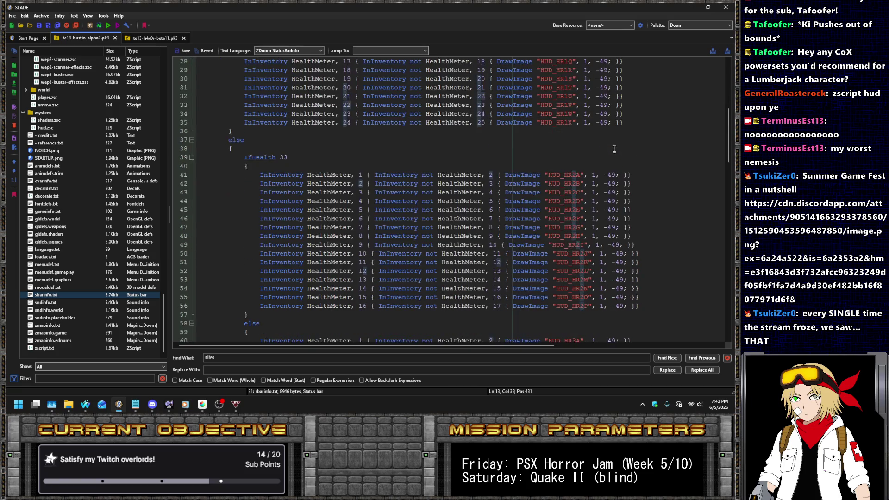
scroll(610, 141, "up", 16)
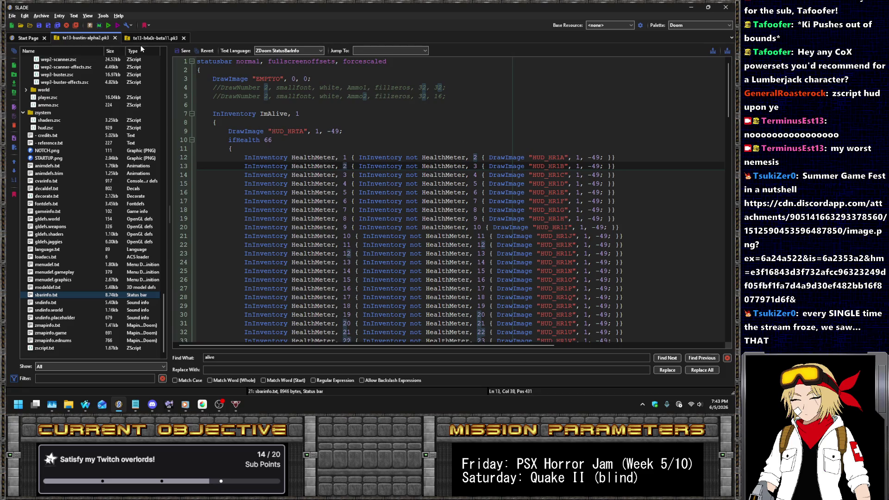
left_click(152, 38)
Browse statusbar.zsc in te13-h4x0r-beta11.pk3 upward from around line 808.
left_click(275, 158)
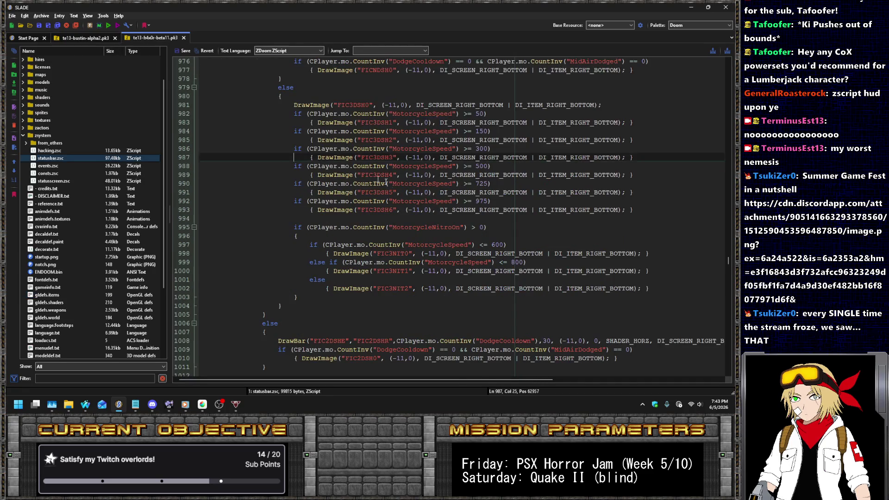
scroll(458, 221, "up", 20)
scroll(458, 221, "up", 20)
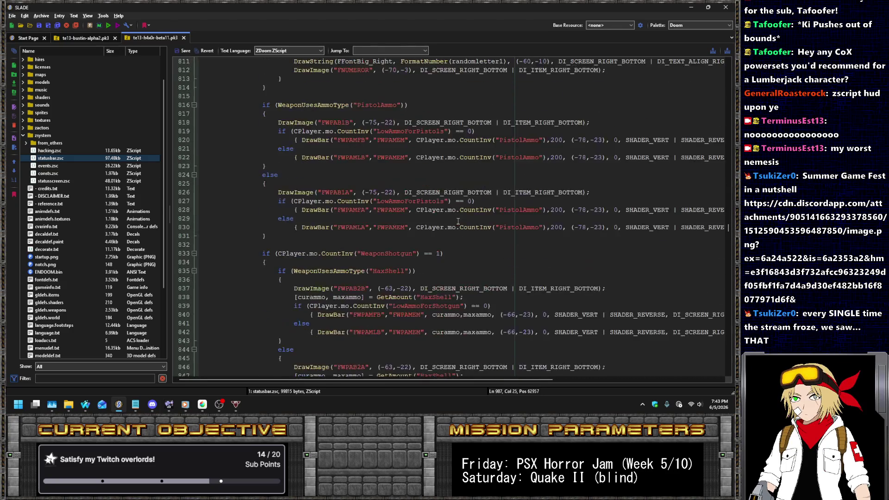
left_click(467, 216)
scroll(472, 213, "up", 13)
scroll(475, 211, "up", 16)
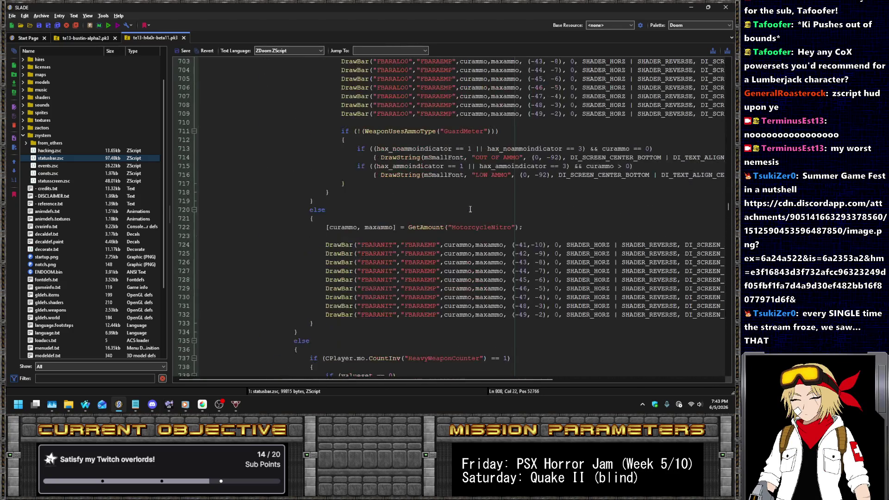
scroll(401, 183, "up", 20)
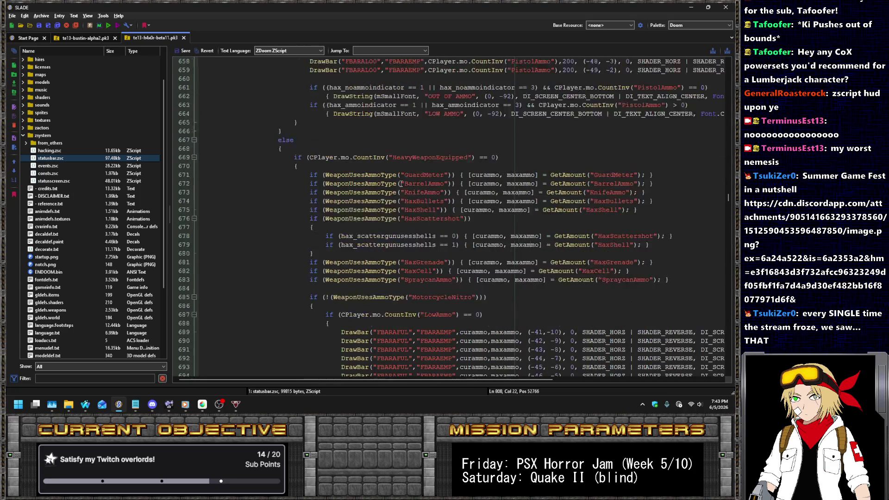
scroll(407, 222, "up", 20)
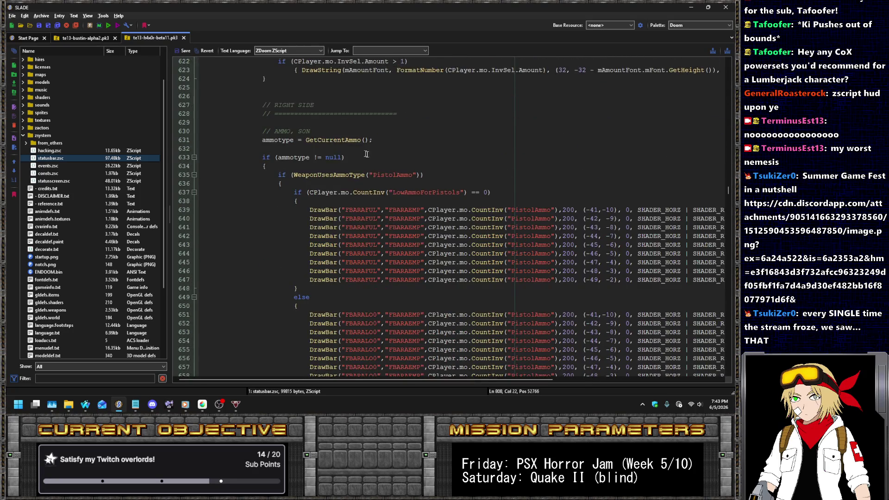
scroll(432, 182, "up", 20)
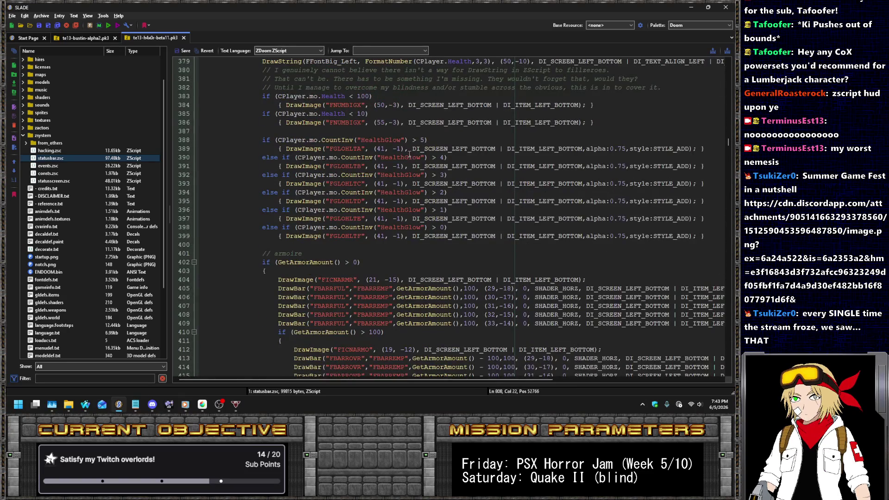
scroll(409, 154, "up", 6)
scroll(408, 155, "down", 3)
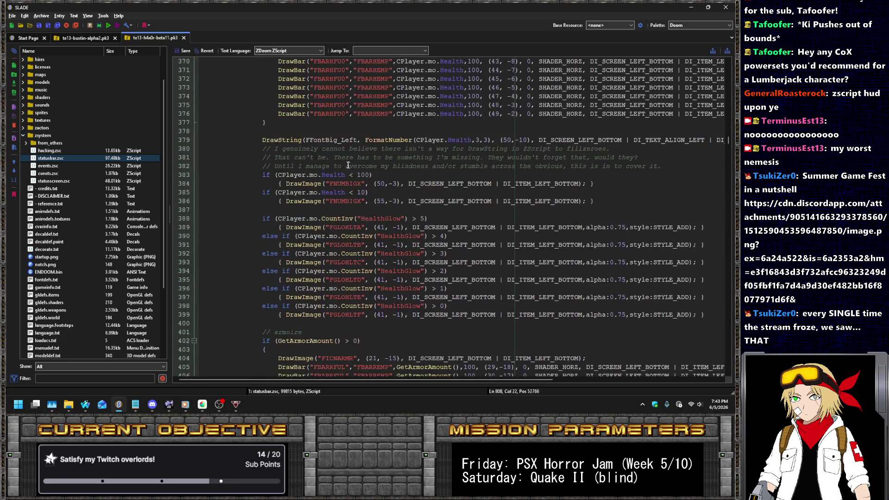
Select the CPlayer.mo.Health expression on line 383, then return to te13-bustin-alpha2.pk3.
left_click(298, 175)
left_click_drag(281, 176, 277, 175)
left_click(81, 39)
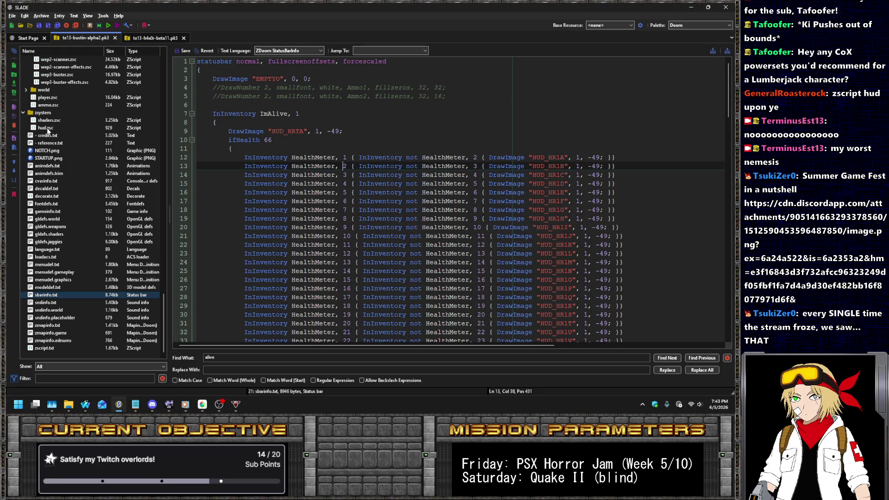
Look over sbarinfo.txt, then open hud.zsc in the text editor.
scroll(526, 205, "down", 16)
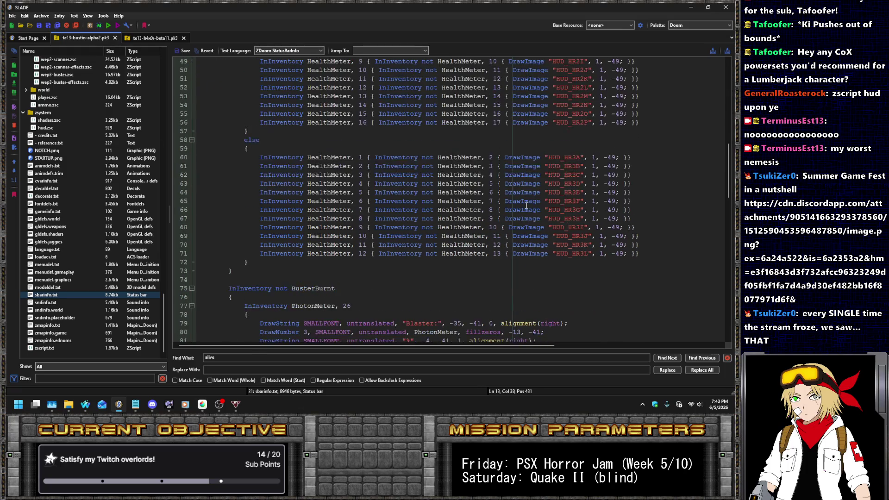
scroll(521, 201, "up", 13)
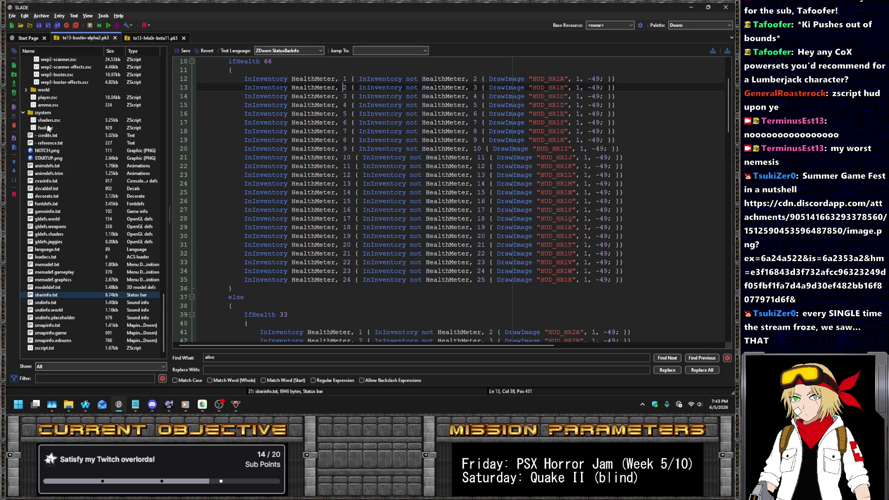
scroll(638, 225, "down", 11)
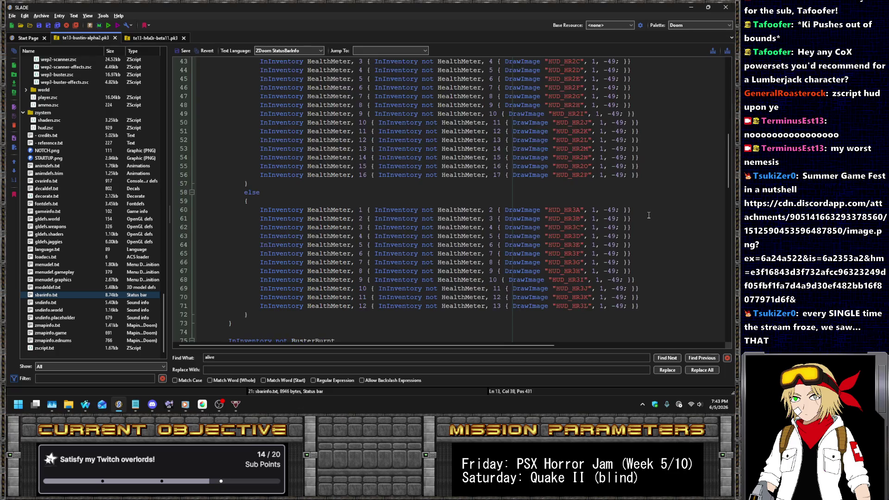
scroll(372, 138, "up", 8)
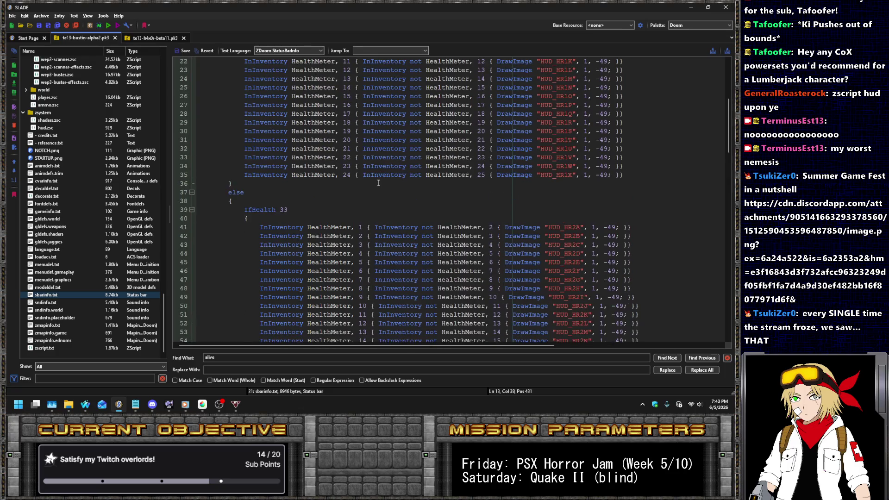
left_click(43, 128)
left_click(350, 166)
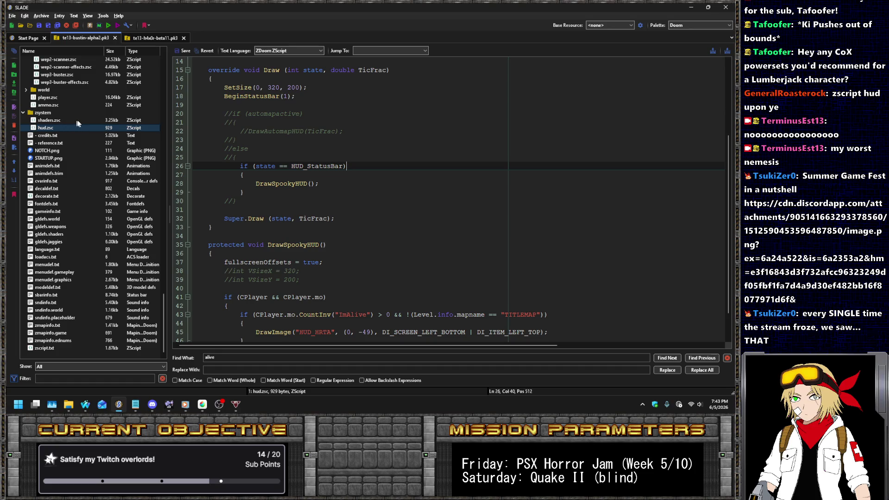
Place the caret at the end of line 45, after the HUD_HRTA DrawImage call.
left_click(279, 175)
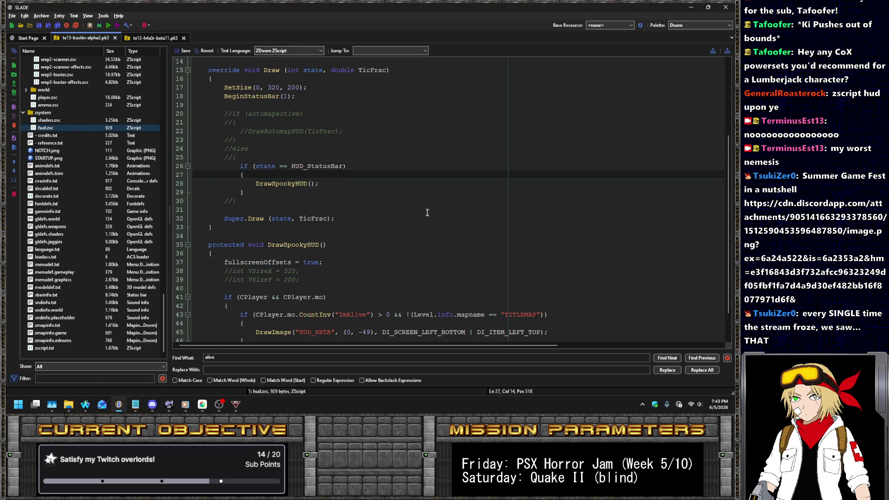
scroll(427, 211, "down", 2)
left_click(575, 298)
Type the tier conditions below line 45: if Health > 66, else if Health > 33, else.
key("Return")
type("if (CPlayer.mo.Health")
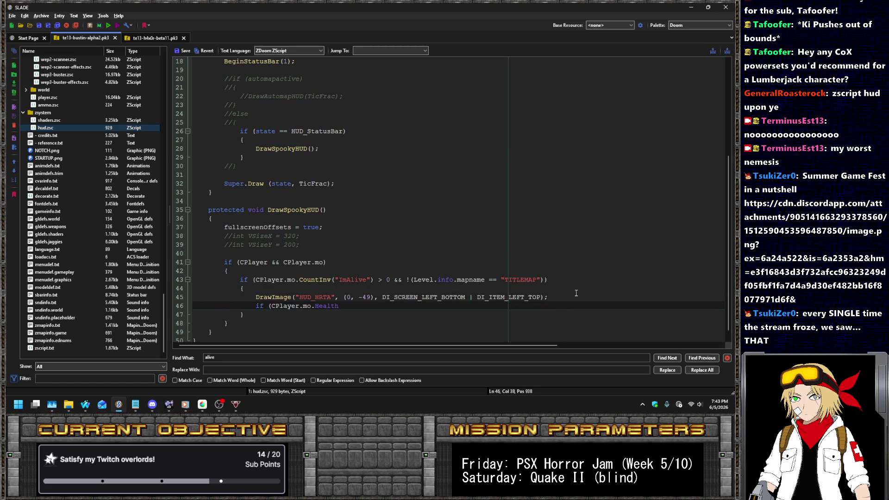
type(" > 6")
key("BackSpace")
key("Return")
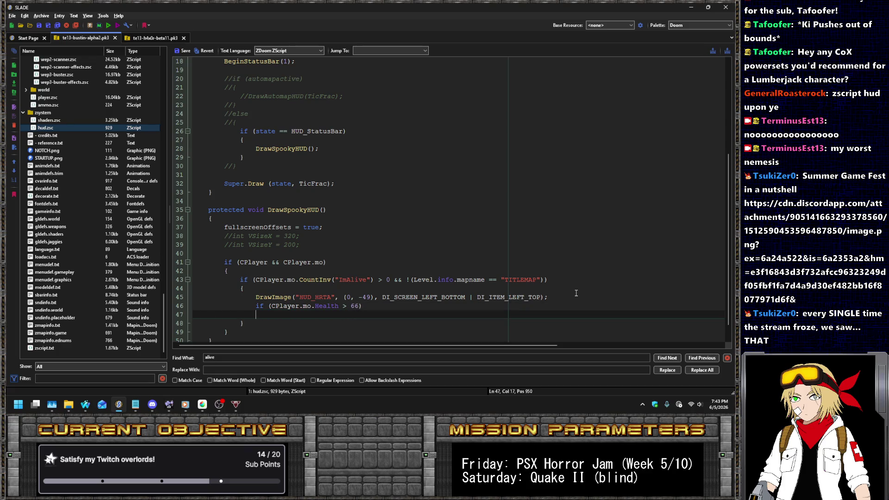
type("else if(CPlayer.mo.Health > 33")
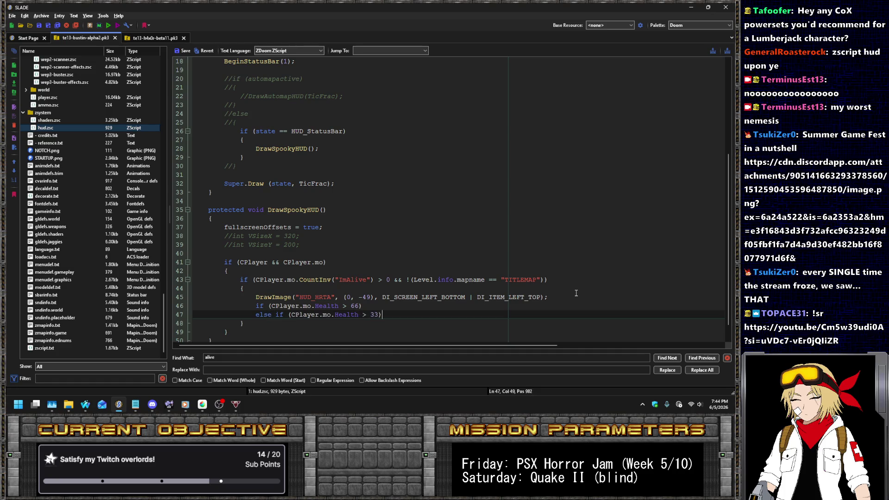
key("Return")
type("se")
key("Return")
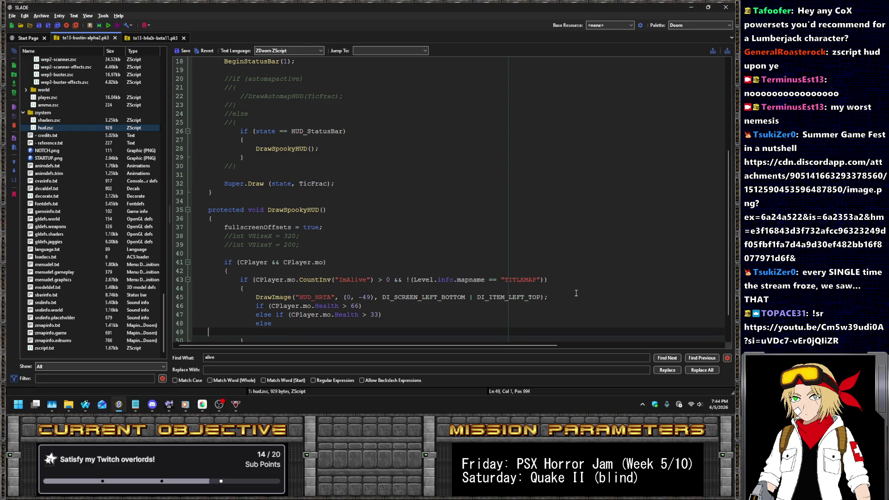
type("{")
key("Return")
Add opening and closing braces for each of the three health branches.
key("Up")
key("Up")
key("Up")
key("End")
key("Return")
type("{")
key("Return")
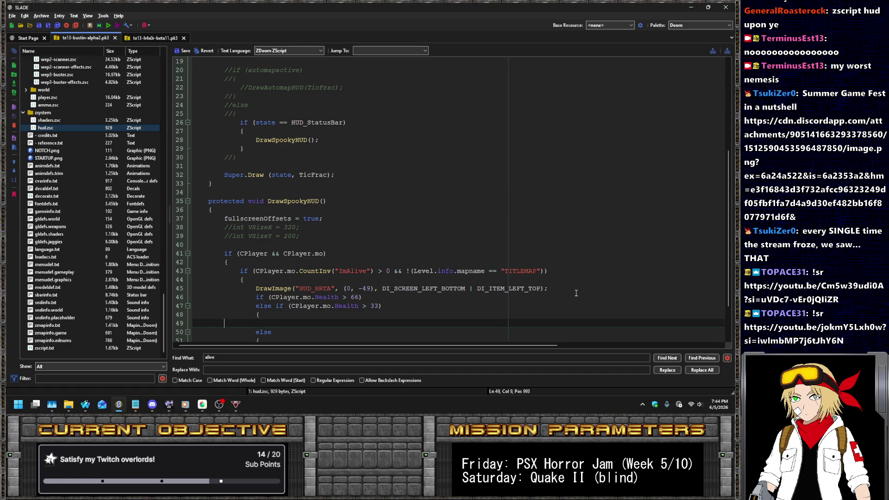
type("}")
key("Up")
key("Up")
key("Up")
key("End")
key("Return")
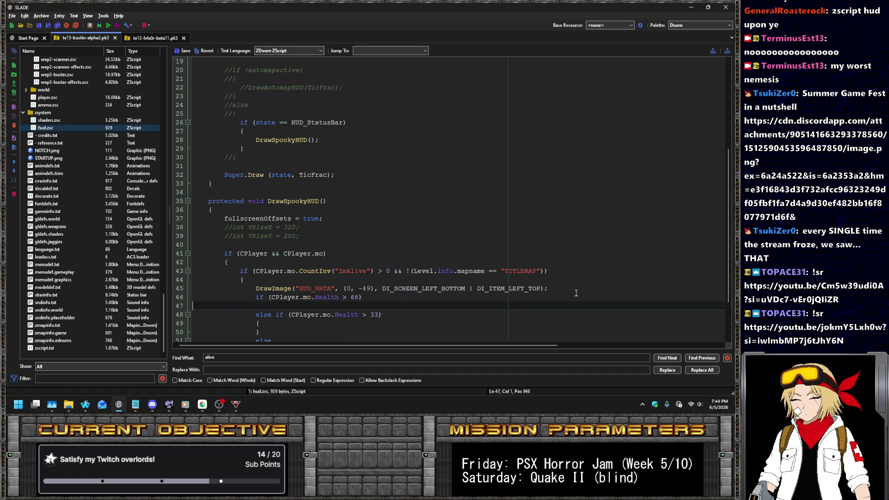
key("Tab")
key("Tab")
key("Tab")
type("{")
key("Return")
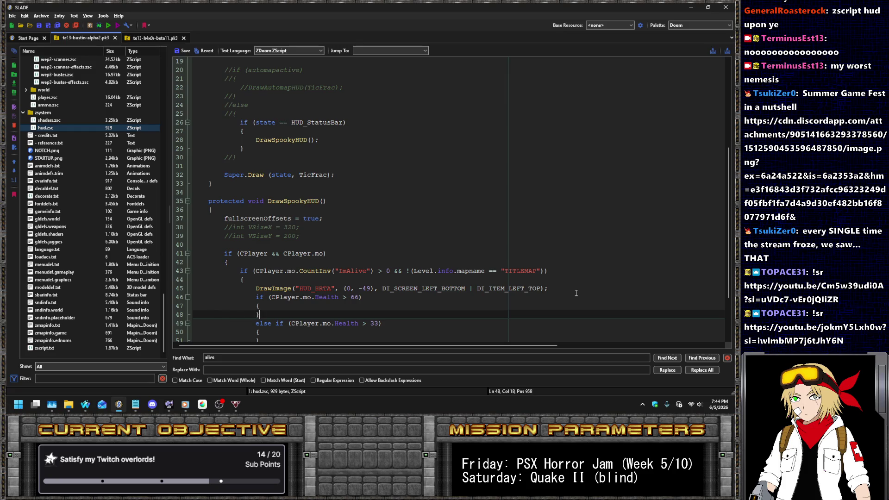
Copy the HUD_HRTA DrawImage line and paste it, indented, into the above-66 branch.
scroll(575, 293, "down", 3)
left_click(574, 221)
key("shift+Home")
key("ctrl+c")
key("Down")
key("Down")
key("Return")
key("ctrl+v")
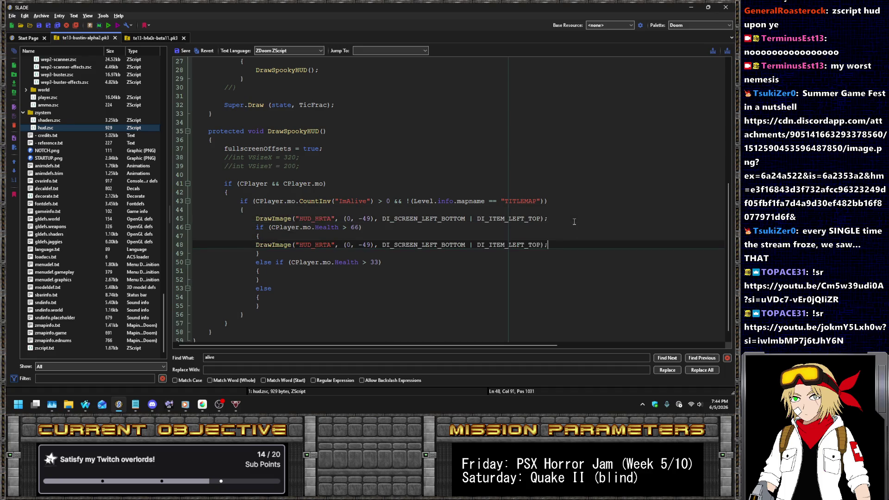
key("Tab")
Paste the DrawImage line into the above-33 and else branches, then save hud.zsc.
key("Down")
key("Down")
key("Down")
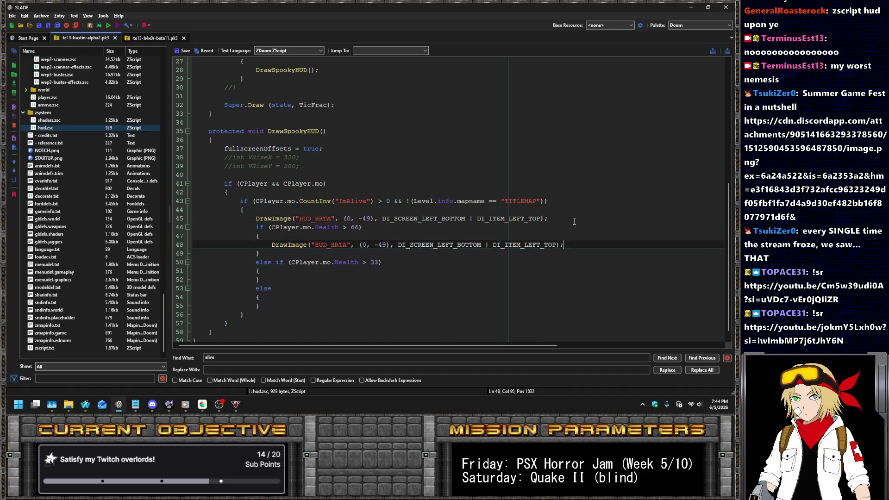
key("Return")
key("Tab")
key("ctrl+v")
key("Down")
key("Down")
key("Down")
key("Return")
key("Tab")
key("ctrl+v")
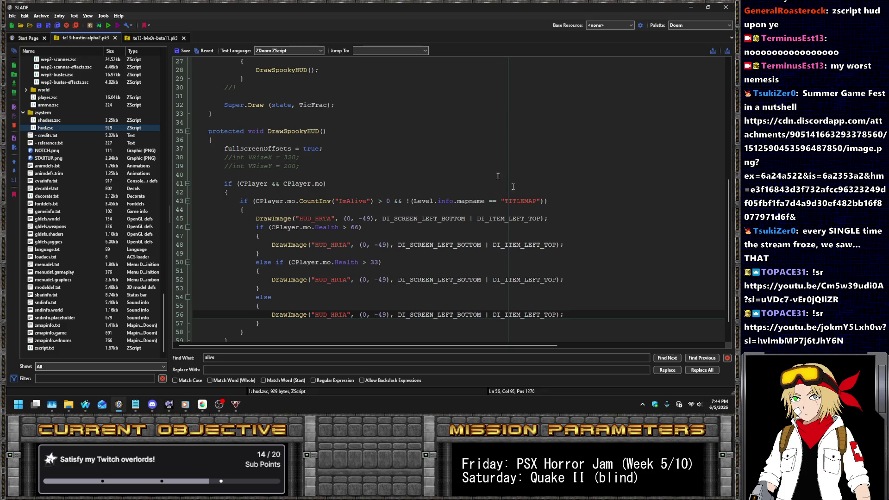
key("ctrl+s")
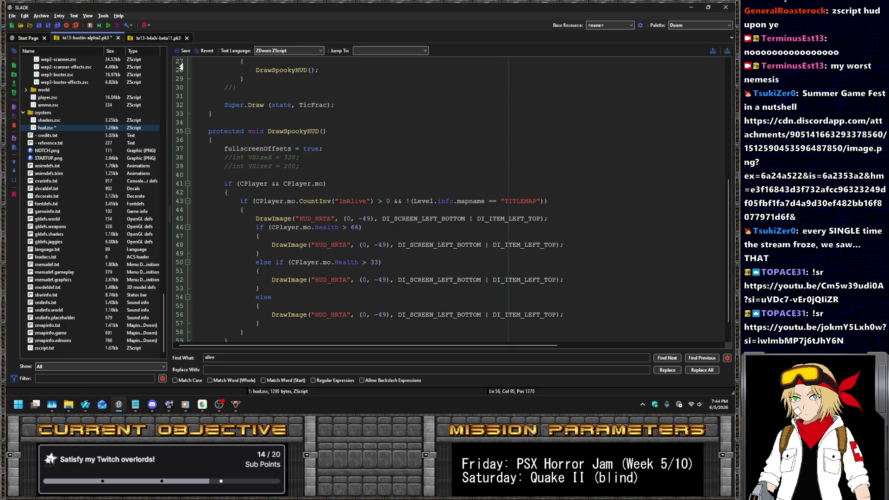
left_click(46, 294)
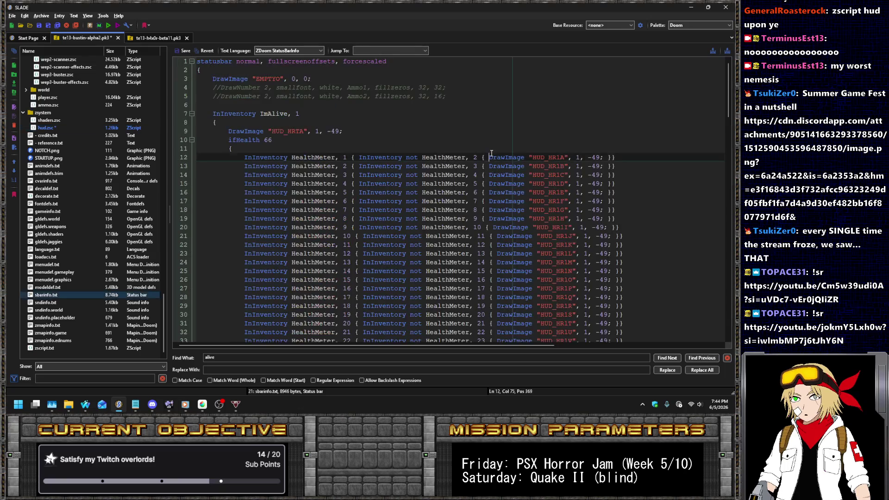
double_click(550, 158)
scroll(84, 179, "up", 15)
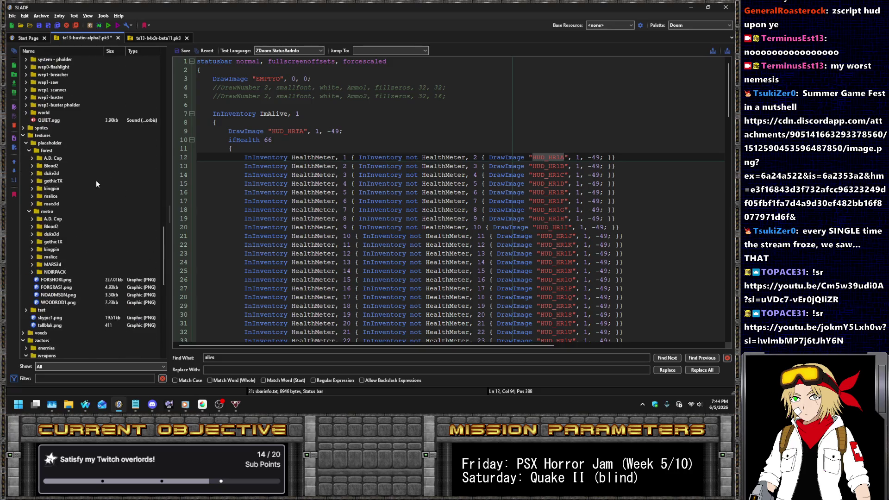
scroll(97, 179, "up", 20)
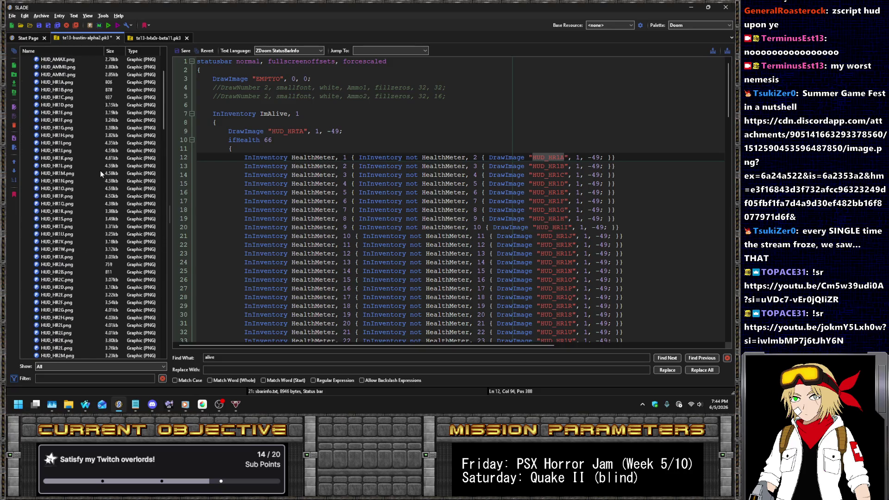
scroll(63, 164, "down", 5)
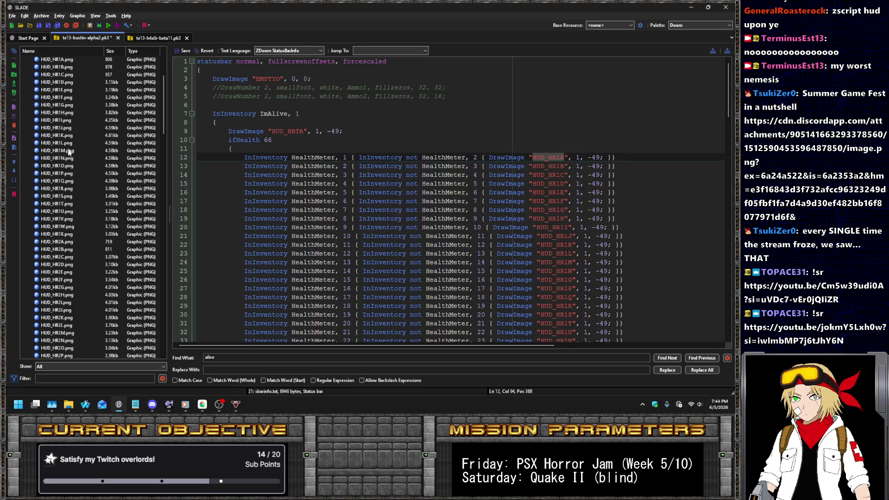
left_click(63, 166)
left_click(58, 151)
scroll(85, 179, "down", 5)
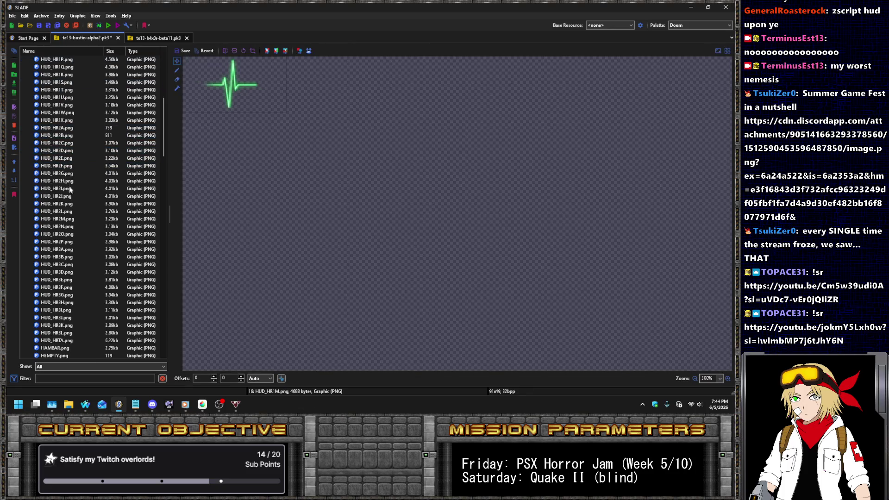
left_click(70, 219)
left_click(67, 195)
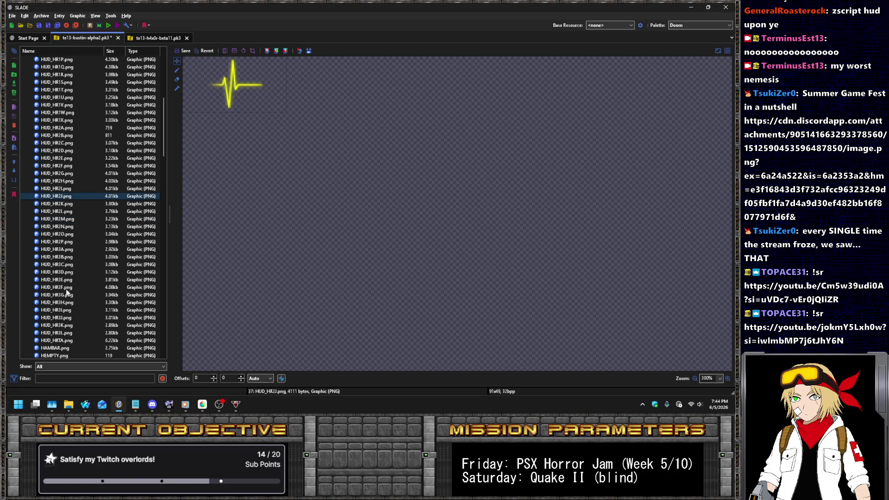
left_click(67, 295)
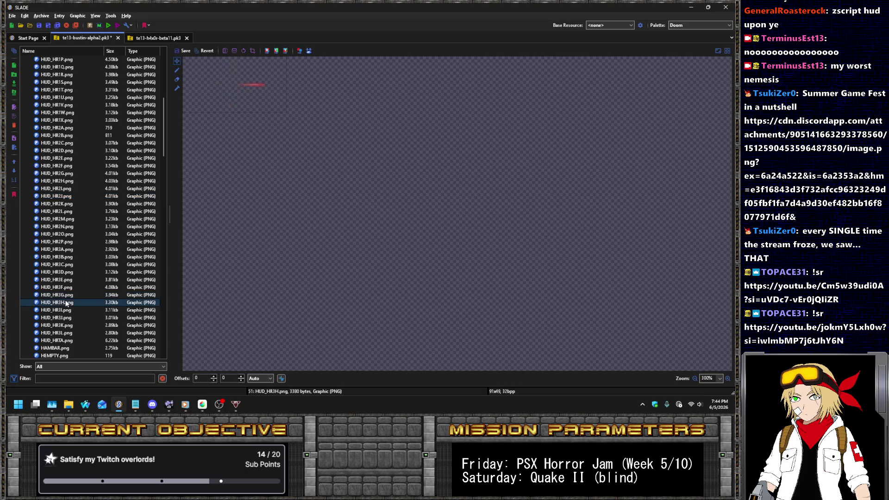
left_click(66, 281)
left_click(66, 288)
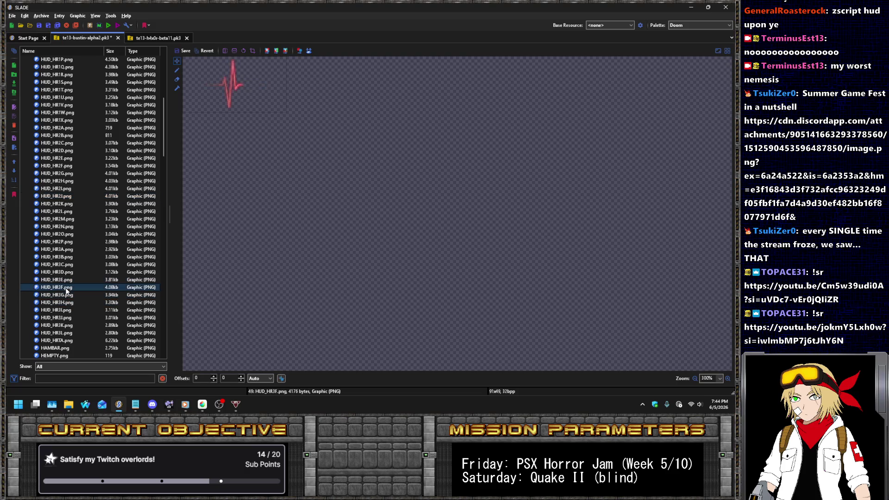
left_click(70, 295)
left_click(66, 288)
scroll(107, 199, "down", 10)
scroll(94, 203, "down", 15)
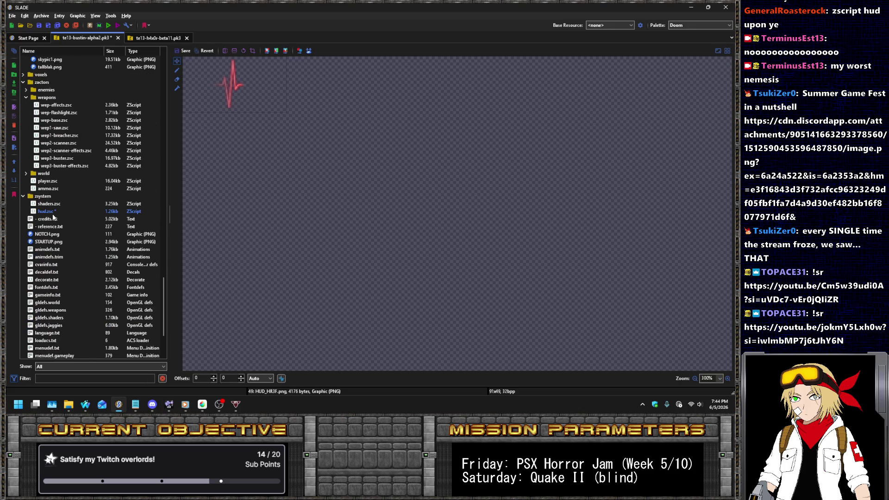
left_click(52, 214)
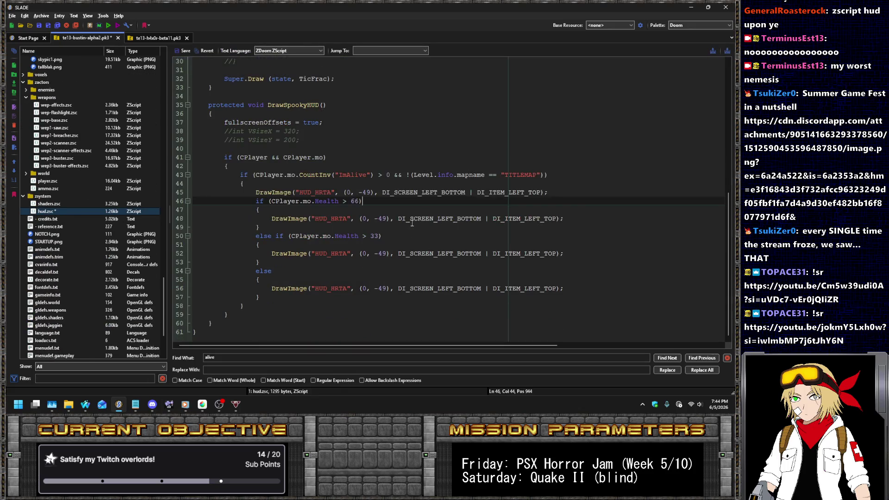
Change the three branches' graphics from HUD_HRTA to HR1, HR2 and HR3 heart-rate frames.
left_click(345, 218)
scroll(89, 190, "up", 10)
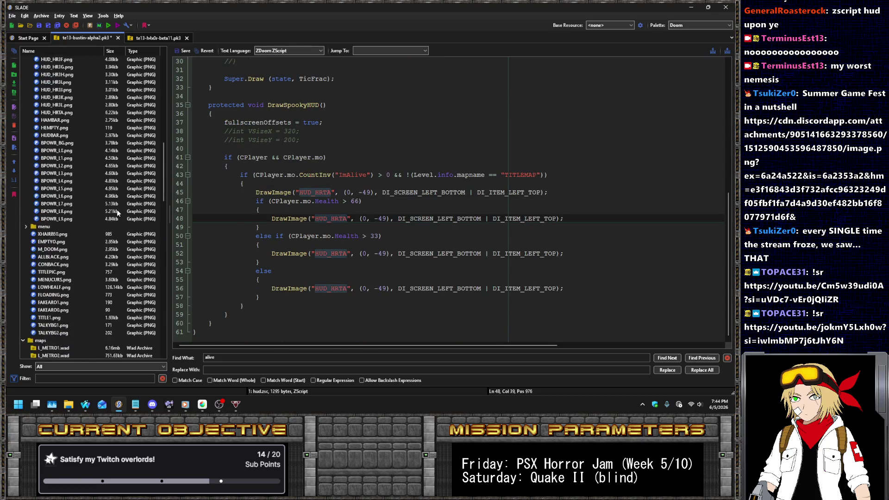
scroll(117, 212, "up", 6)
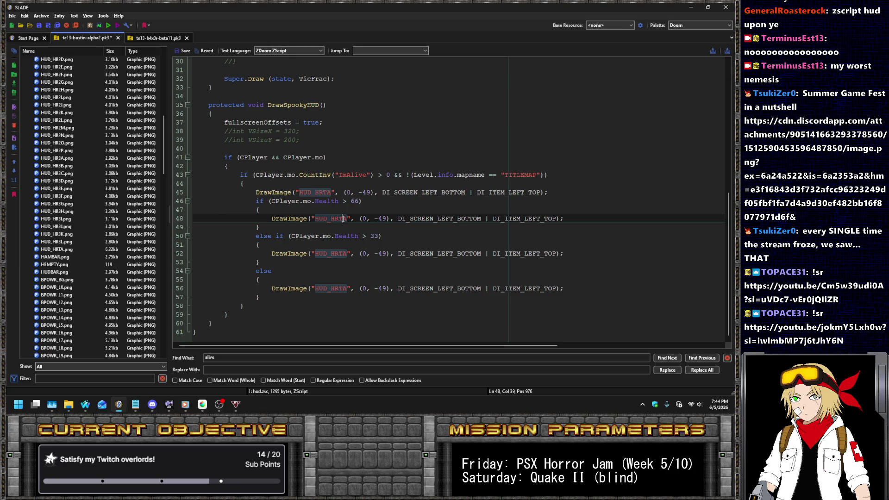
key("BackSpace")
key("BackSpace")
type("1A")
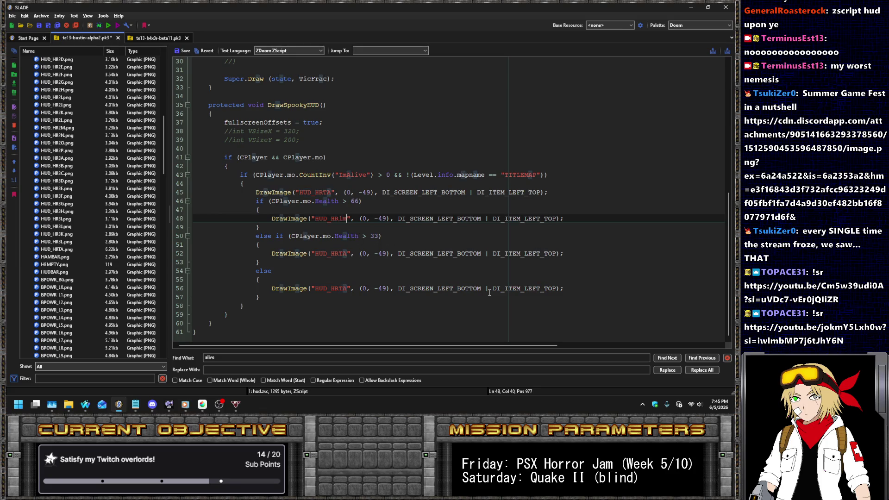
key("Down")
key("Down")
key("Down")
key("BackSpace")
key("BackSpace")
type("2")
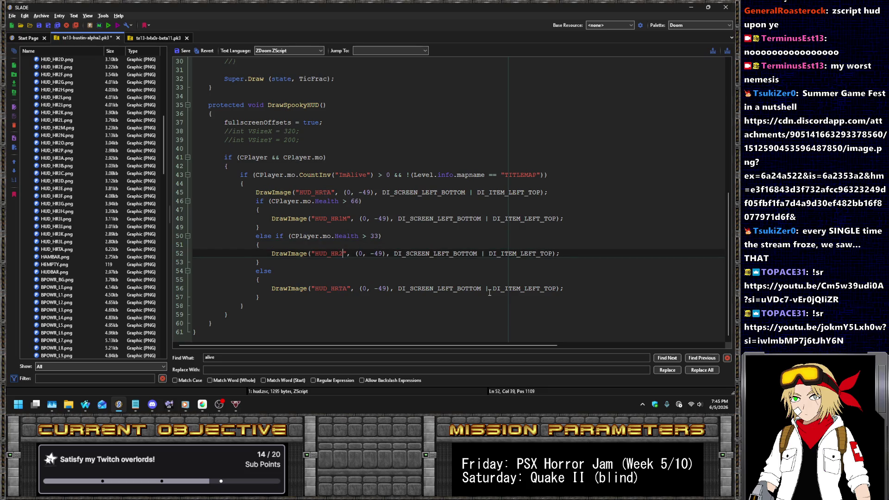
type("J")
key("Down")
key("Down")
key("Down")
key("BackSpace")
key("BackSpace")
type("3E")
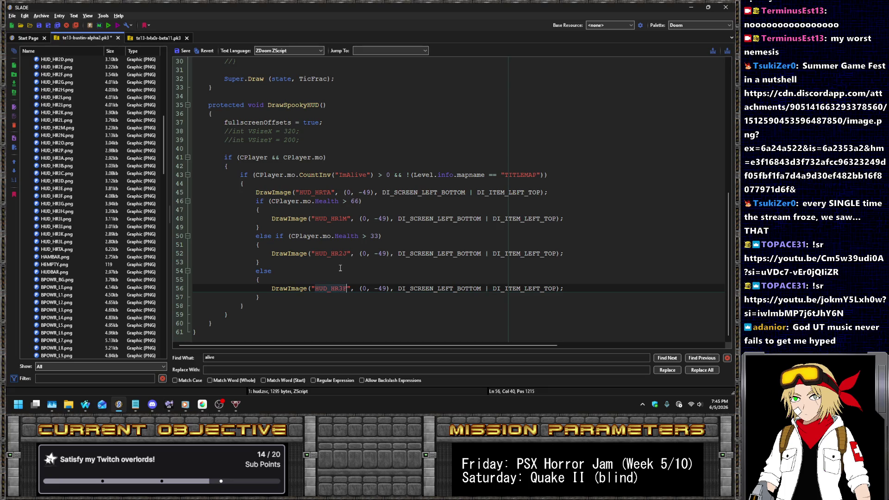
Save hud.zsc, then select HUD_HR3A and run the archive in UZDoom.
key("alt+Tab")
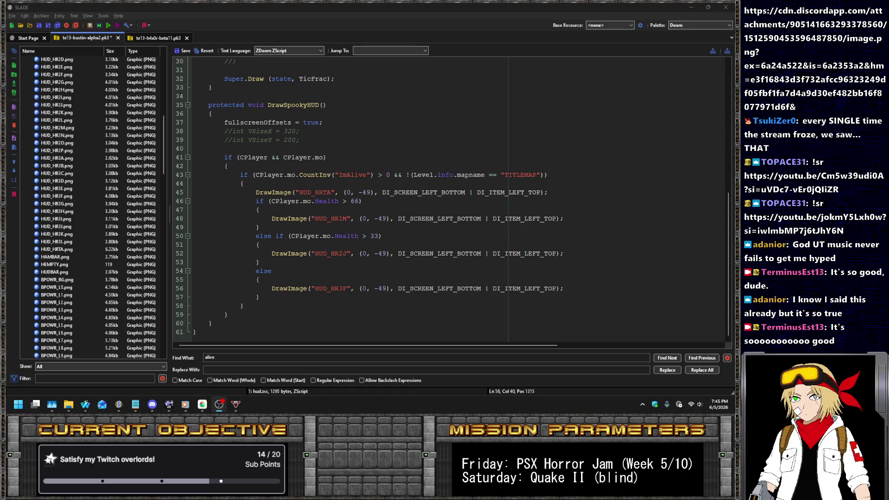
left_click(187, 68)
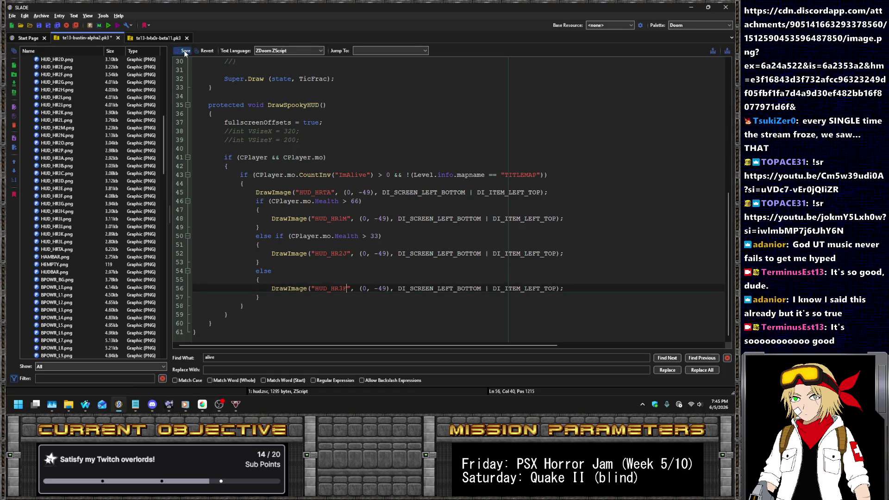
key("ctrl+s")
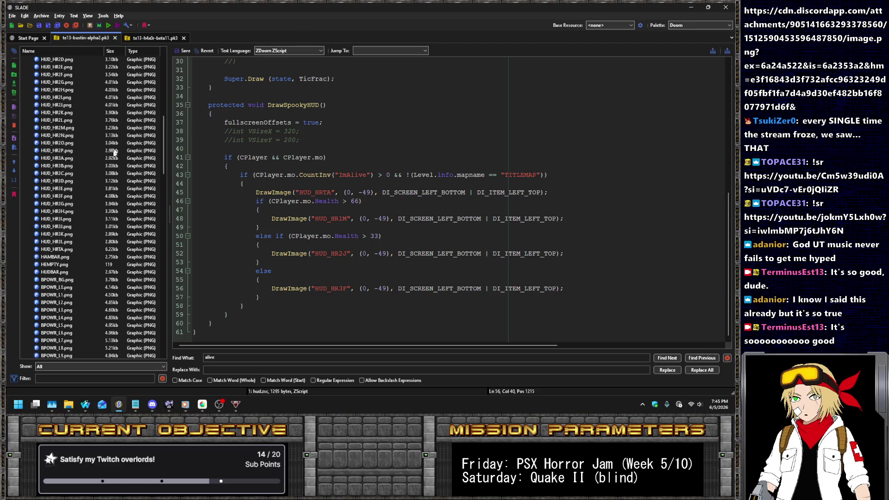
left_click(113, 158)
left_click(109, 27)
key("Return")
key("Return")
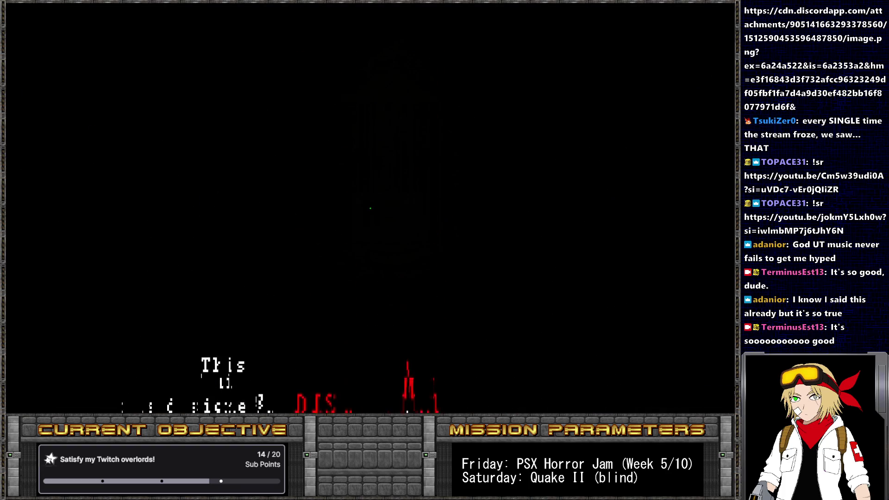
Use console 'take health' commands (33, 1, then 33 again) to drop through each HUD tier.
key("grave")
type("take")
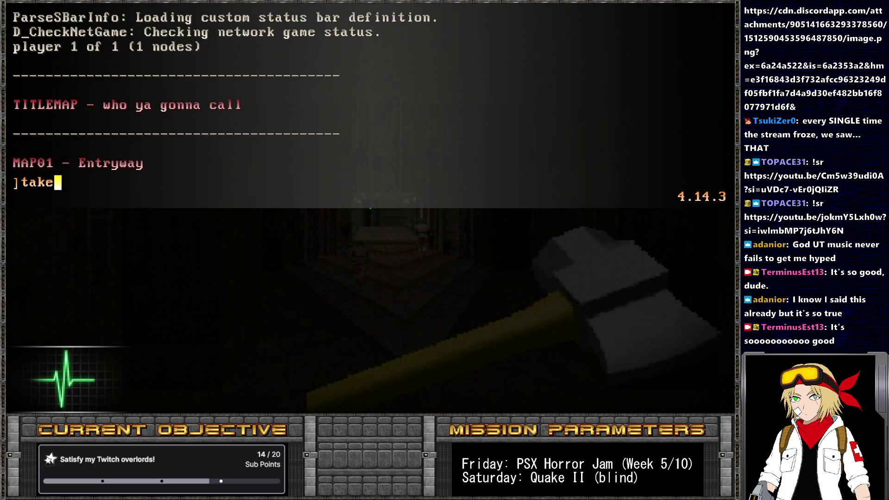
type(" health 33")
key("Return")
key("grave")
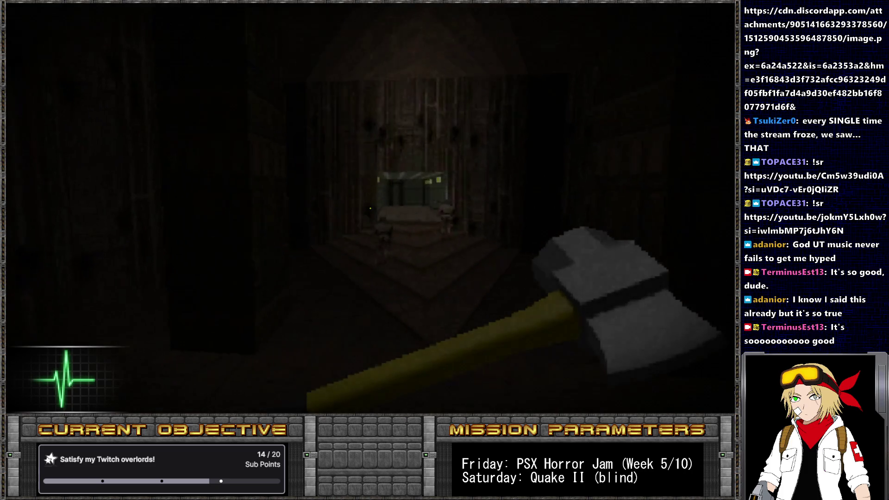
key("grave")
type("take health 3")
key("BackSpace")
type("1")
key("Return")
key("grave")
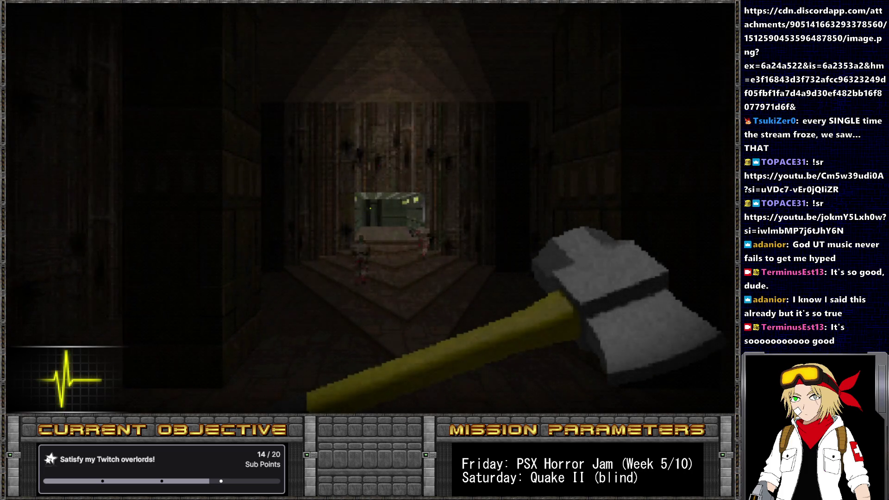
key("grave")
key("Up")
key("Up")
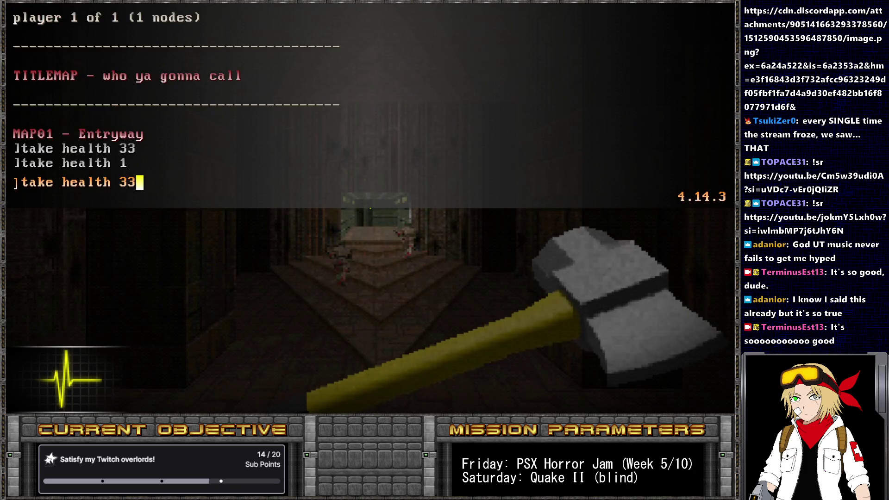
key("Return")
Play briefly in MAP01, axing a soldier to check the HUD, then return to SLADE.
mouse_move(370, 209)
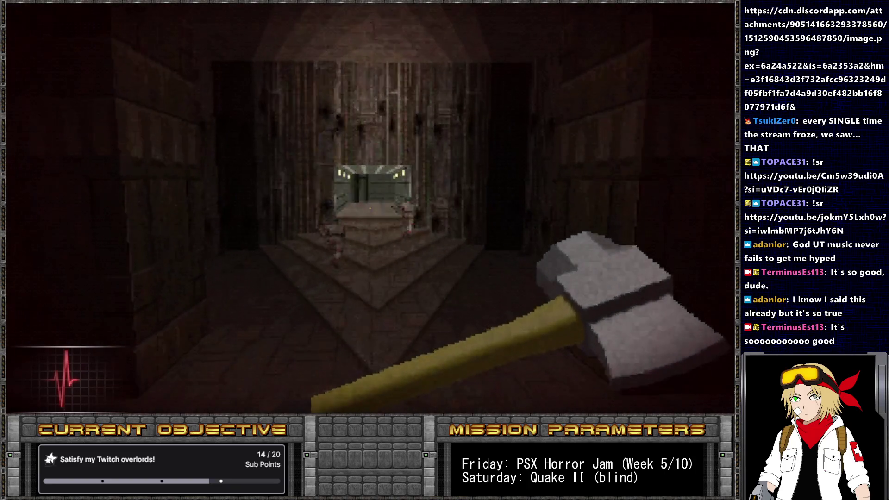
key("s")
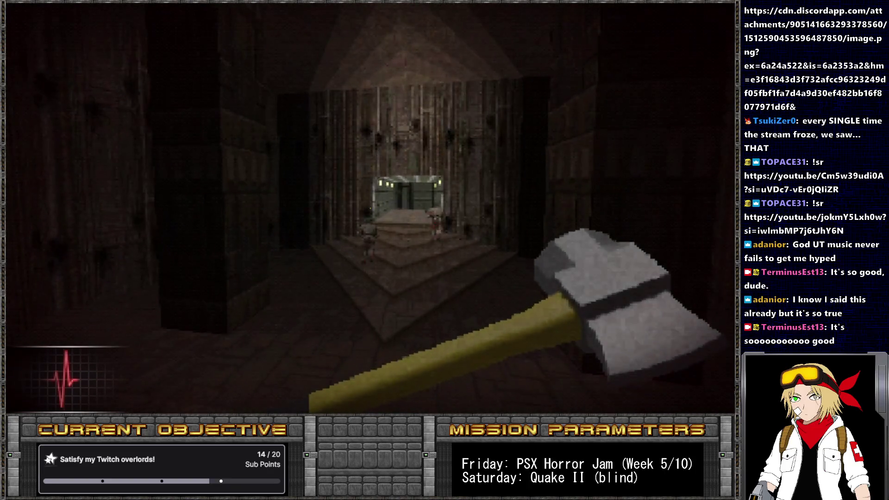
key("s")
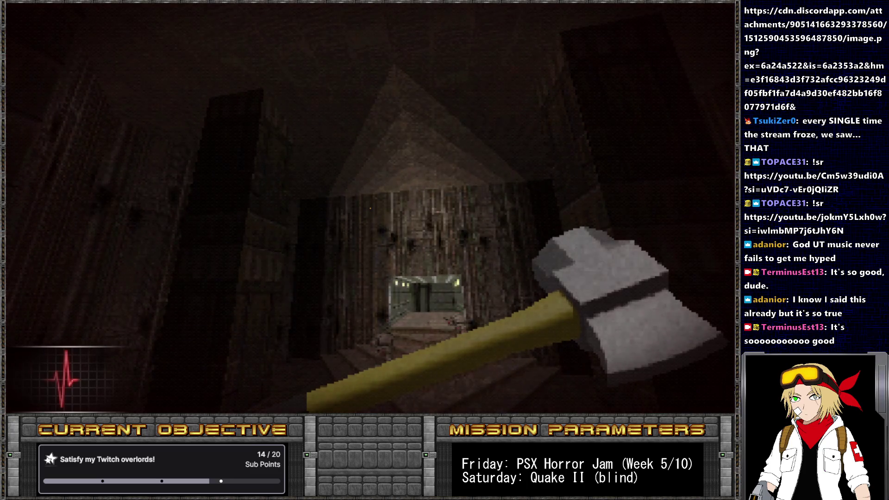
key("w")
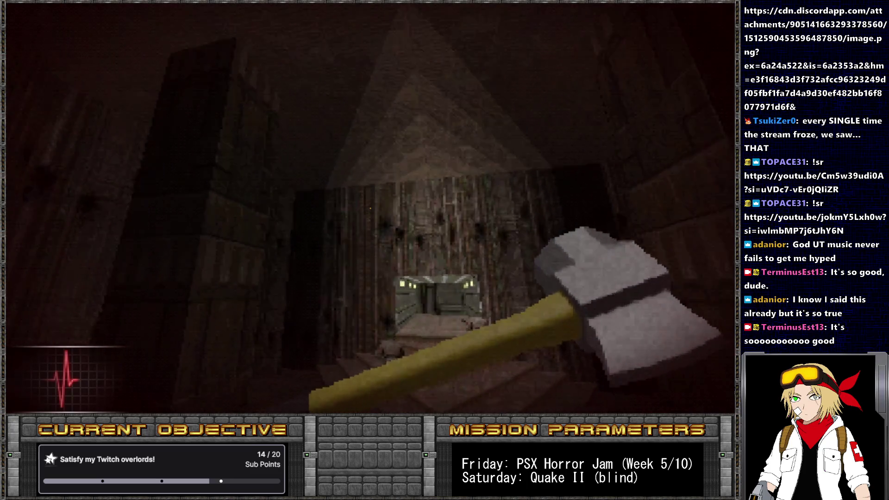
left_click(370, 208)
key("w")
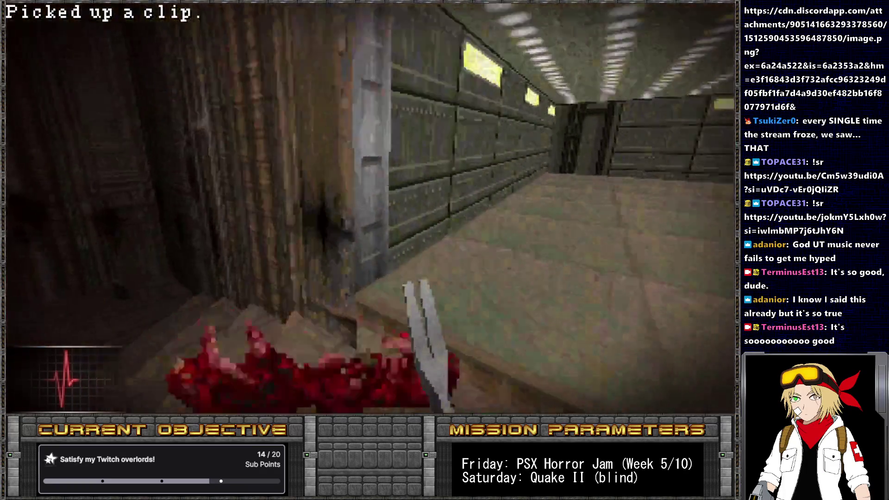
mouse_move(370, 208)
key("w")
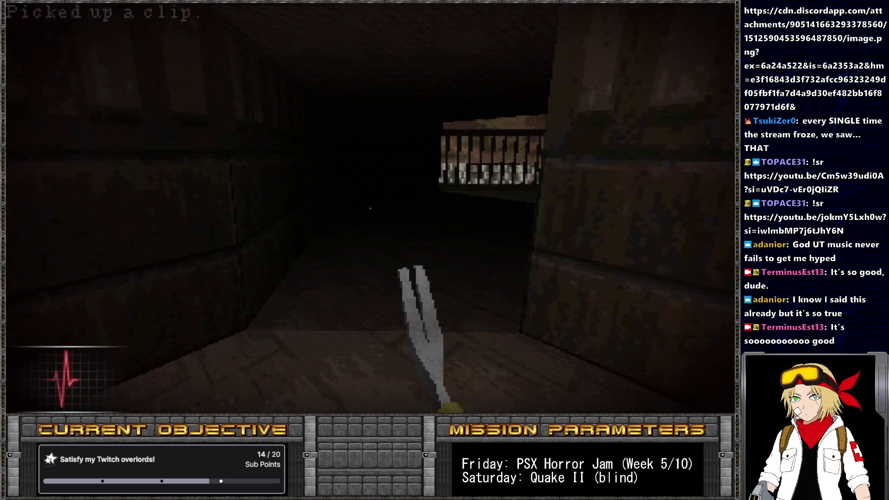
left_click(371, 208)
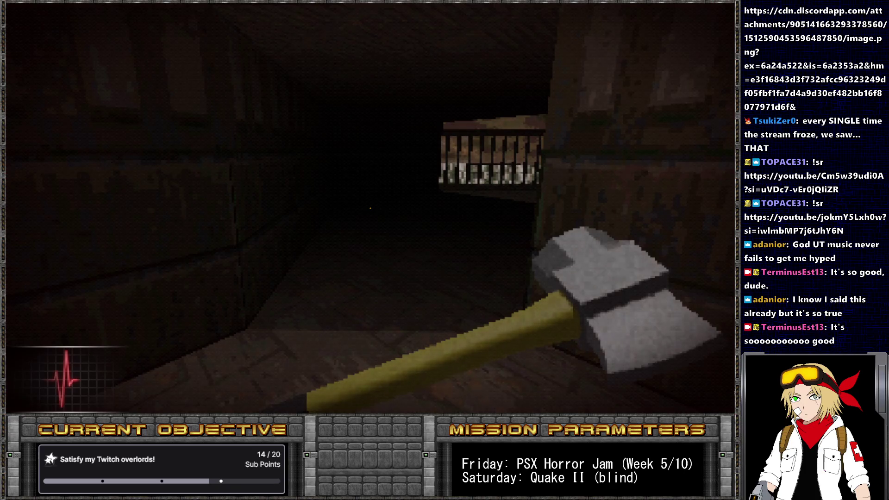
mouse_move(371, 208)
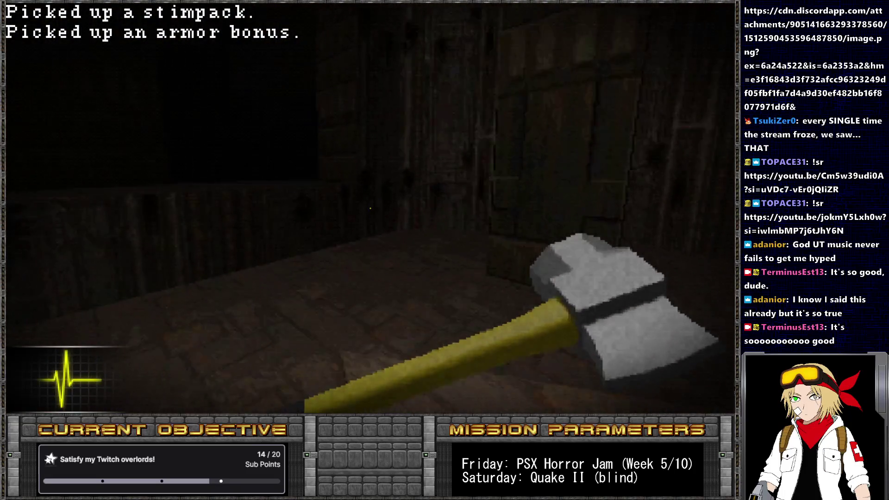
key("alt+Tab")
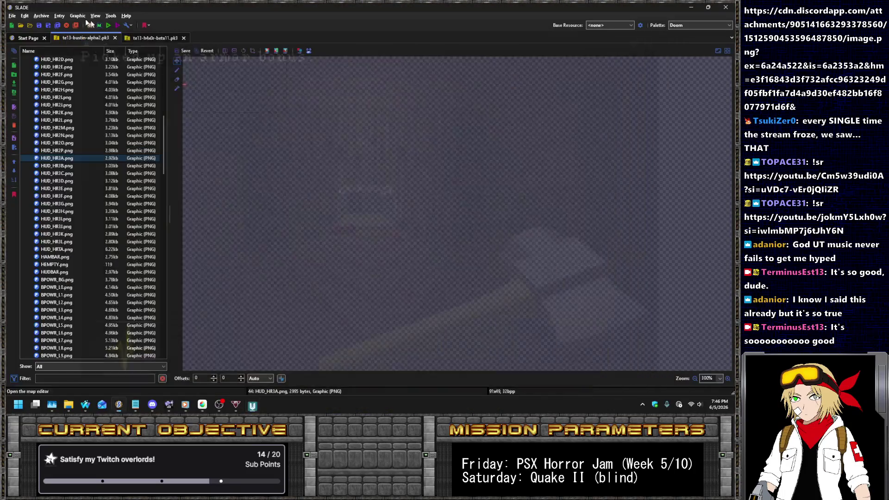
Select the HR1 frames HUD_HR1A through HUD_HR1X in the entry list.
scroll(91, 100, "up", 7)
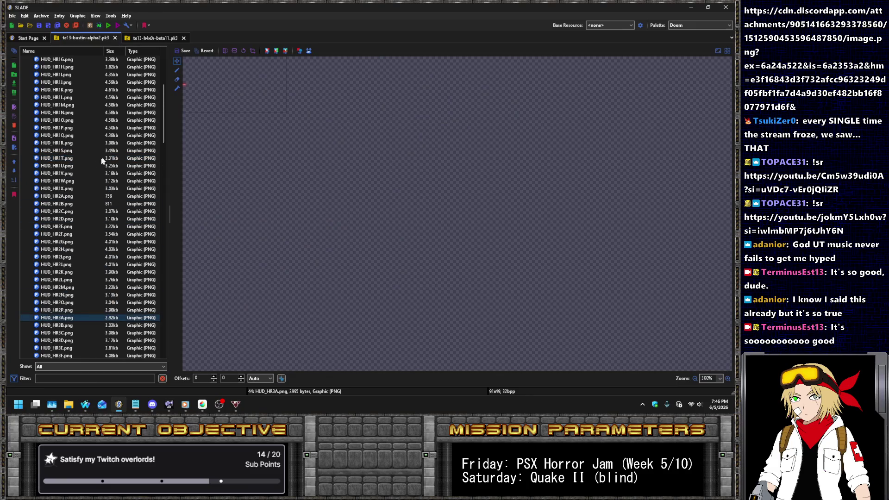
scroll(92, 153, "up", 7)
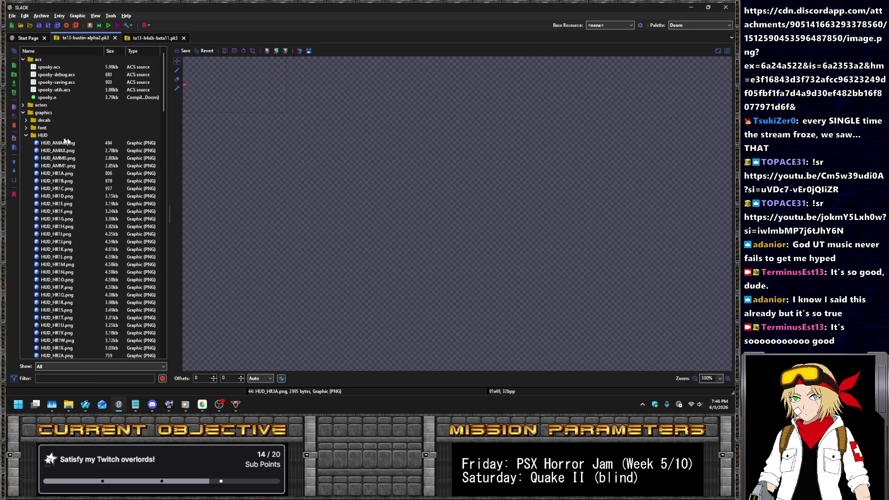
scroll(63, 139, "down", 4)
left_click(60, 82)
left_click(60, 82)
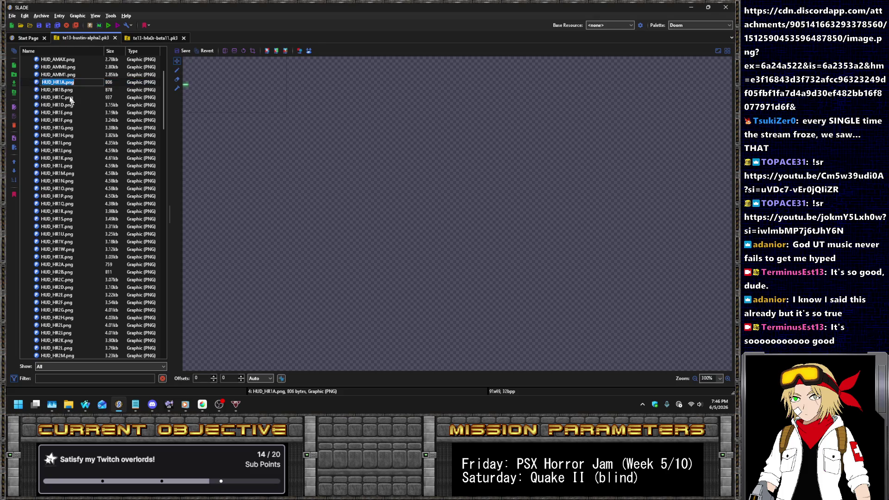
left_click(68, 106)
left_click(65, 84)
left_click(66, 256, "shift")
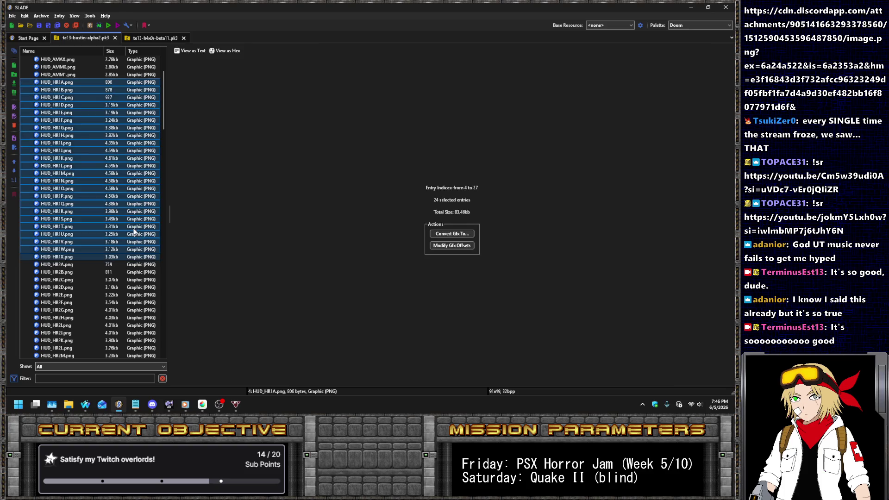
Preview the HR2 frames and select HUD_HR3A through HUD_HR3L, counting twelve HR3 frames.
scroll(115, 222, "down", 10)
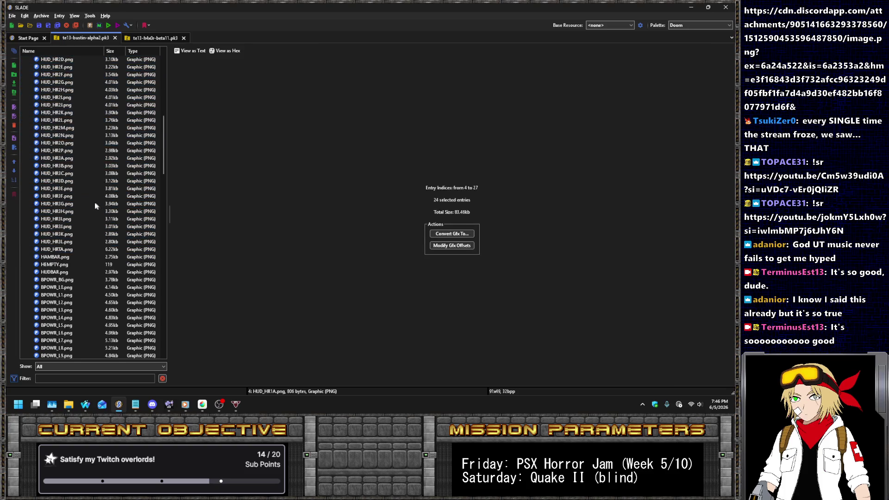
left_click(62, 160)
left_click(72, 243, "shift")
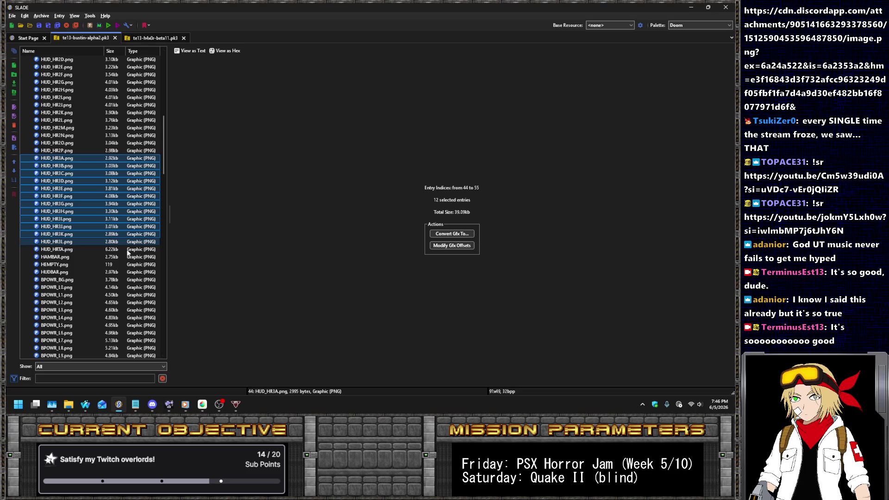
scroll(122, 229, "up", 4)
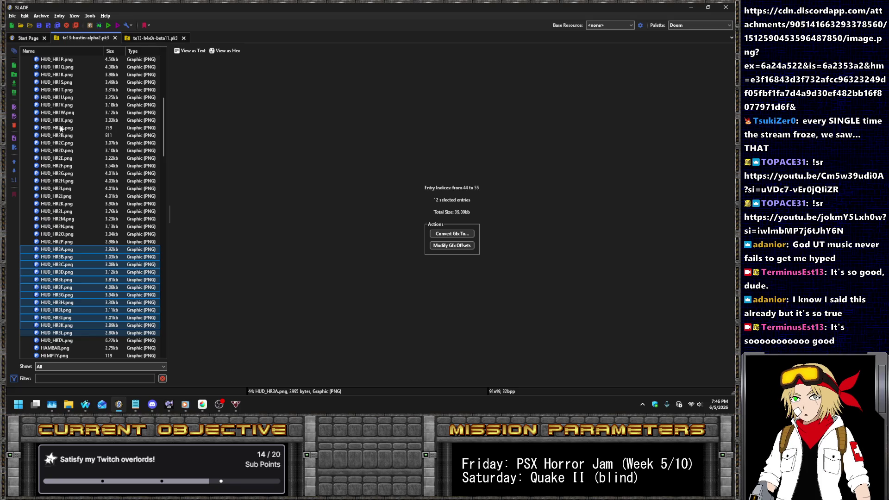
left_click(60, 127)
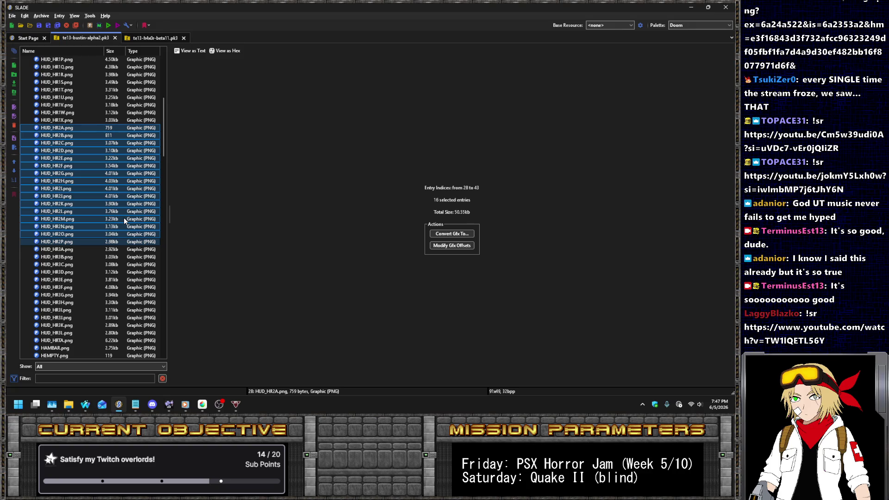
key("Down")
key("Down")
key("Down")
key("Down")
key("Down")
key("Down")
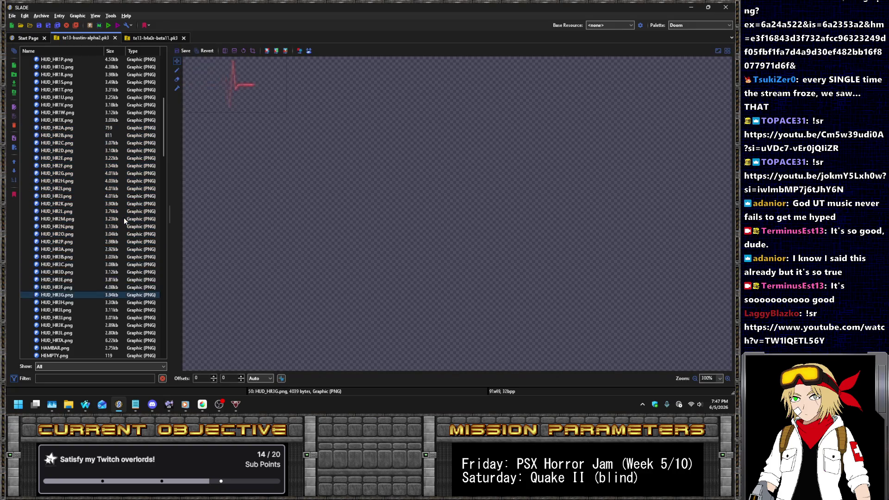
left_click(67, 249, "shift")
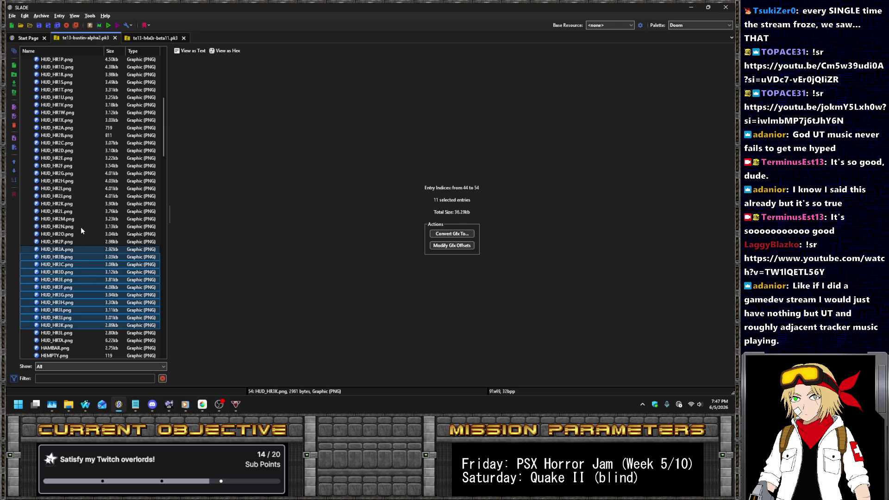
left_click(63, 333)
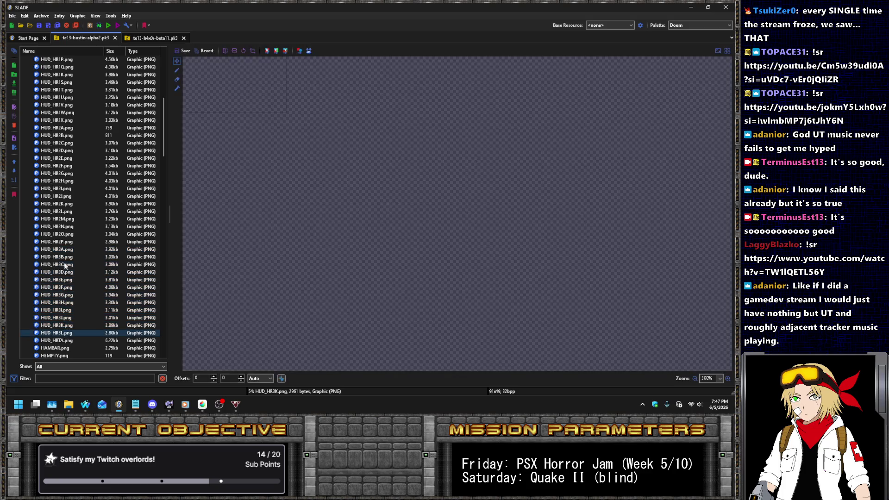
left_click(64, 249, "shift")
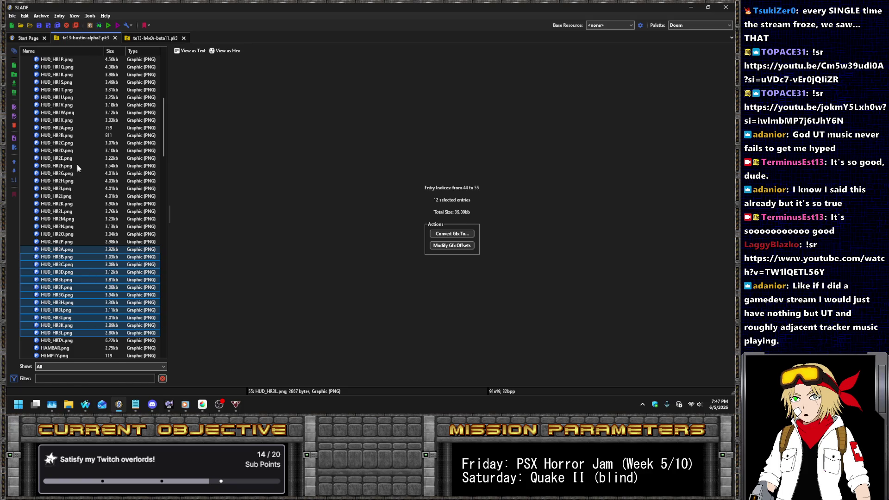
Select the whole HR1 set to count its 24 frames, then extend through the HR2 frames.
scroll(77, 165, "up", 7)
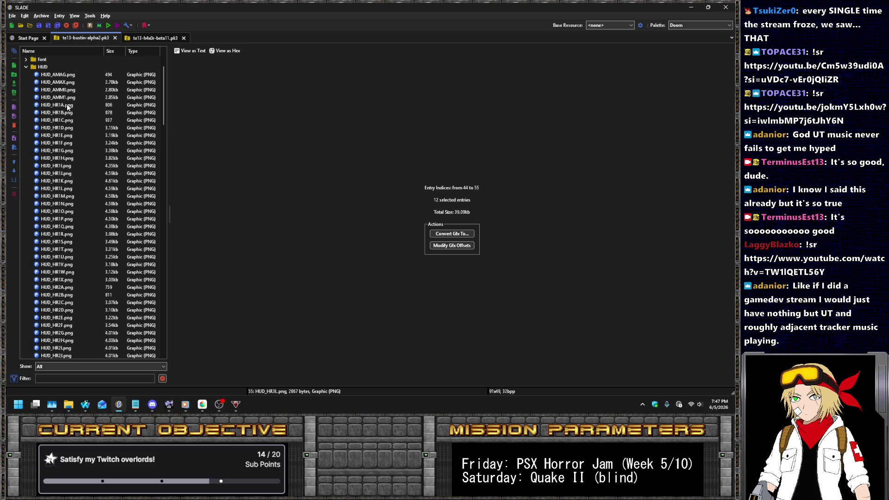
left_click(68, 106)
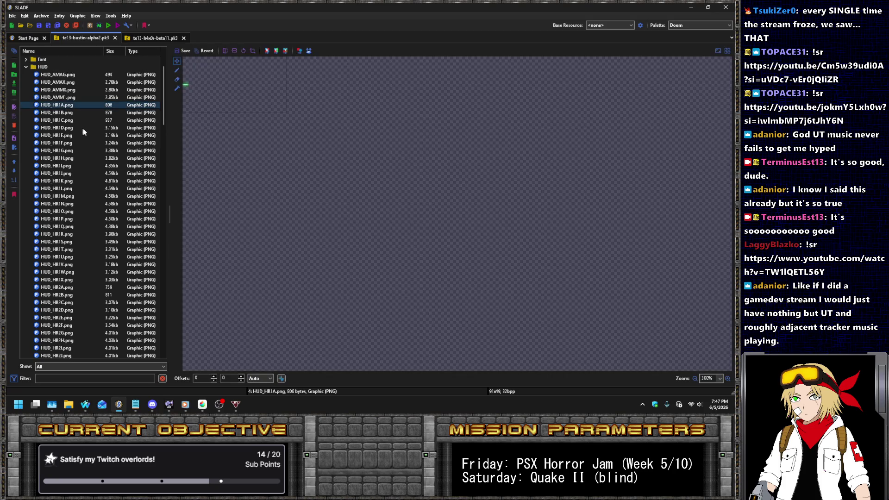
left_click(65, 280, "shift")
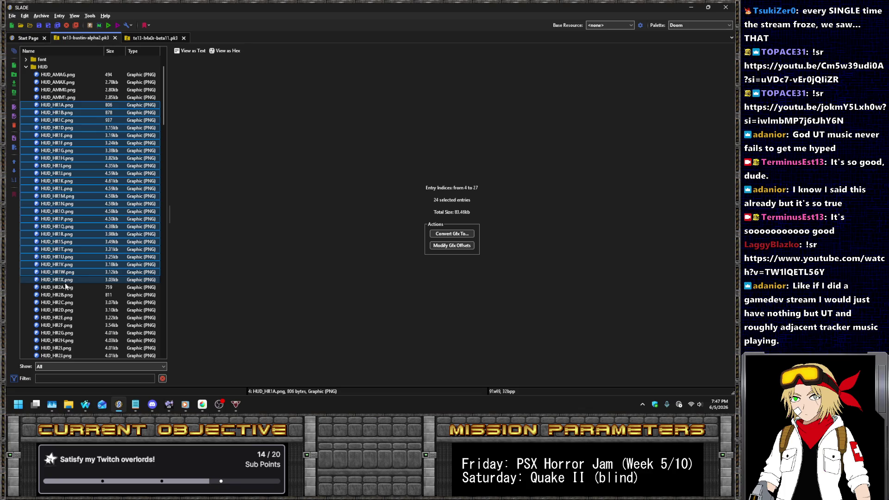
left_click(65, 286)
left_click(64, 288)
scroll(90, 209, "down", 4)
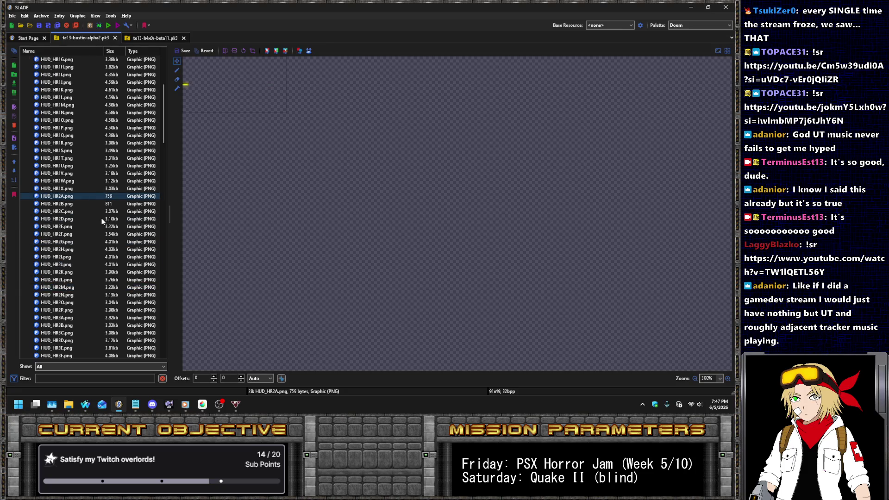
key("shift+Down")
key("shift+Down")
key("shift+Down")
key("shift+Down")
key("shift+Down")
key("shift+Down")
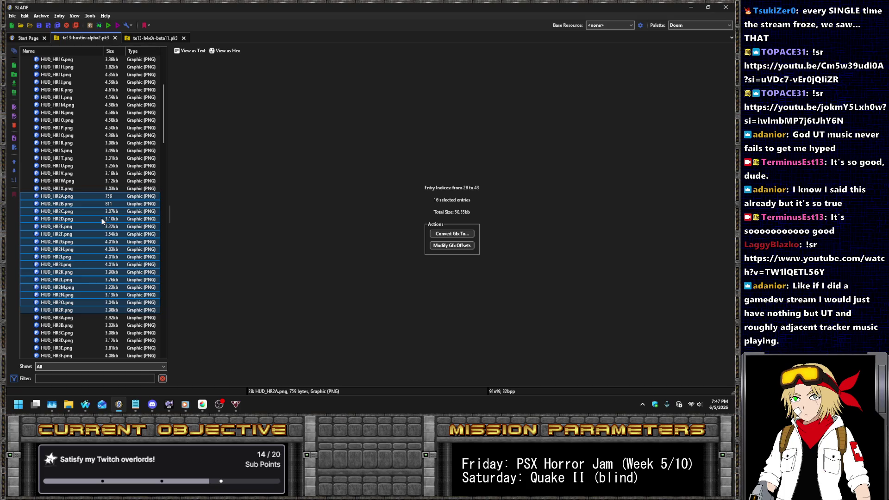
Step through frames HUD_HR2P, HR2E, HR1X, HR2J, HR3E, HR3K and HR3L, then reselect all HR3 frames.
key("Down")
key("Up")
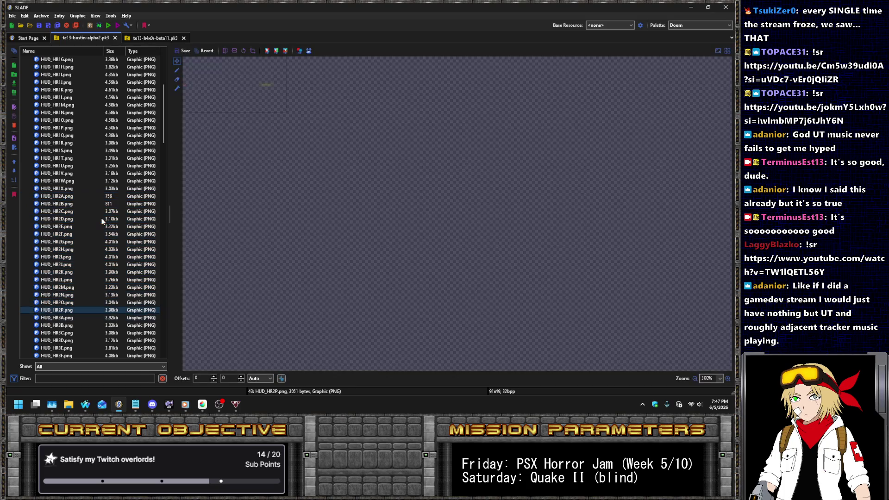
key("Up")
key("Up")
key("Up")
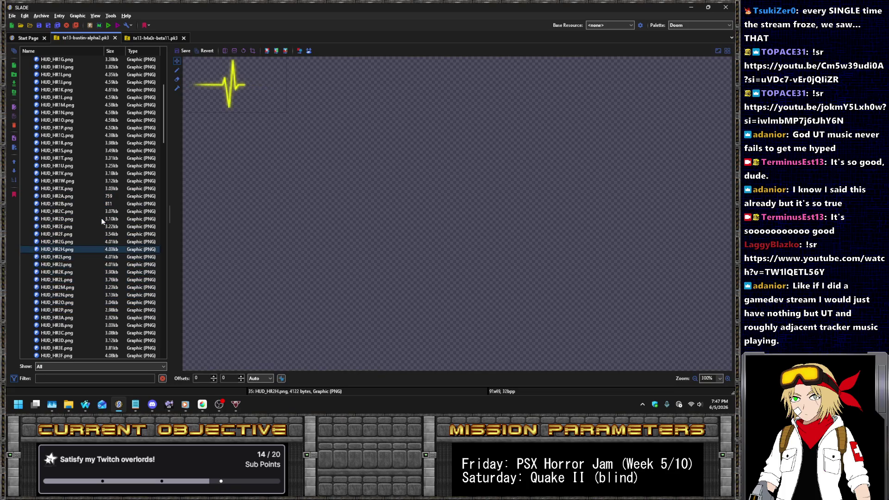
key("Up")
key("Up")
key("Up")
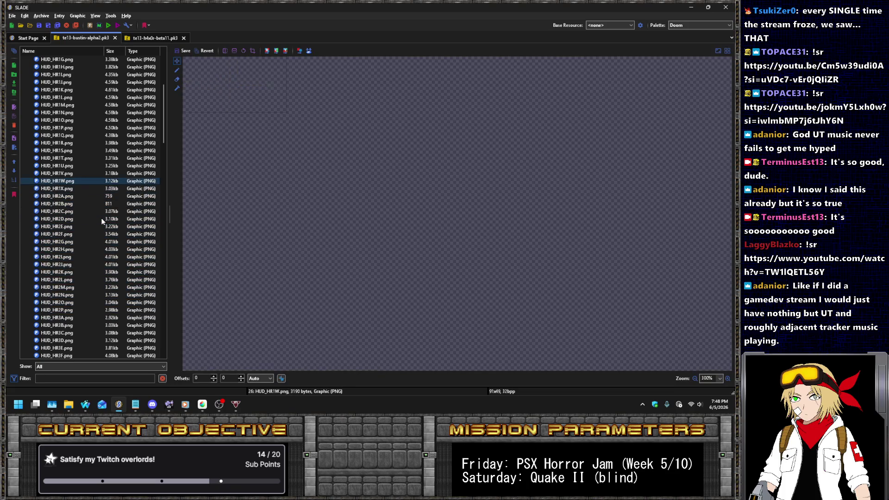
key("Down")
key("Down")
key("Down")
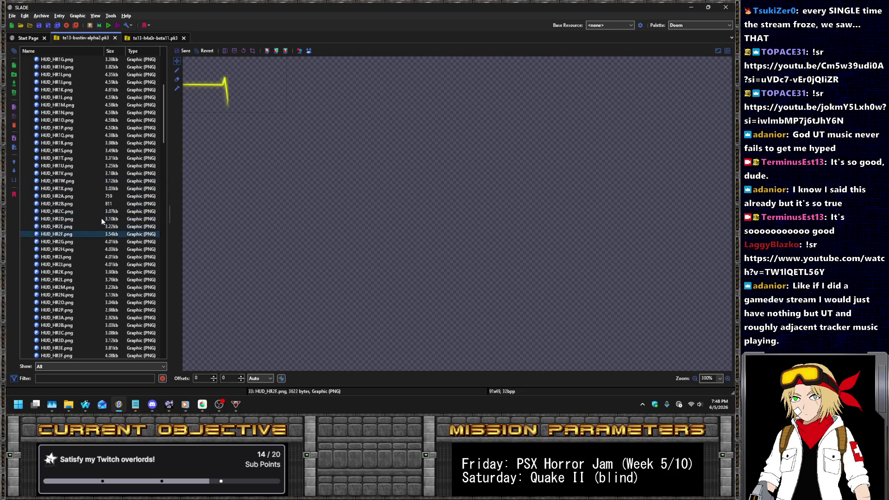
key("Down")
key("Down")
key("Down")
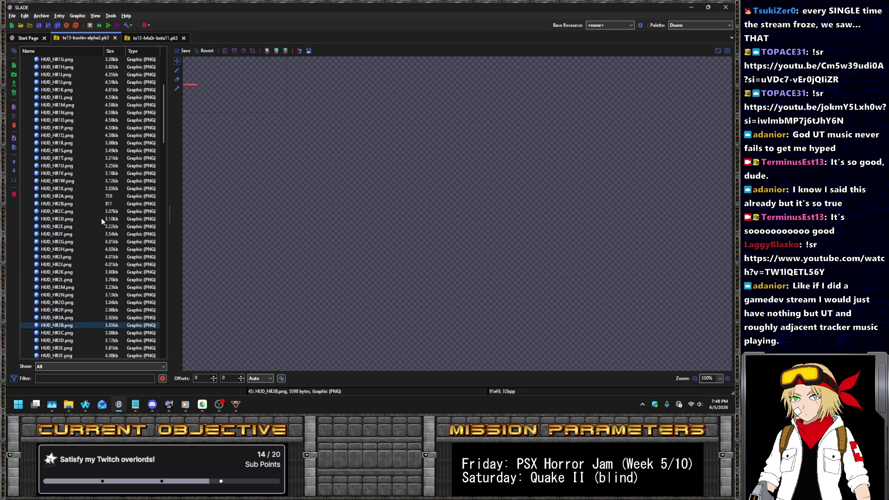
key("Down")
key("Down")
key("Down")
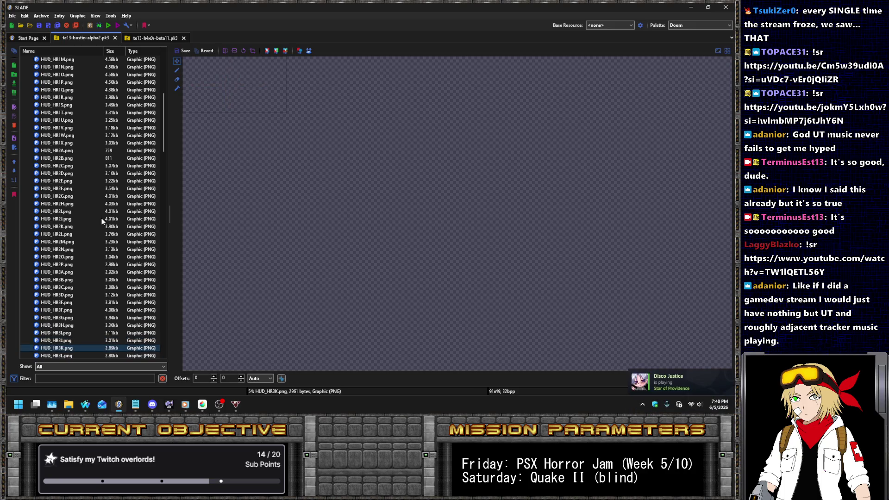
key("Down")
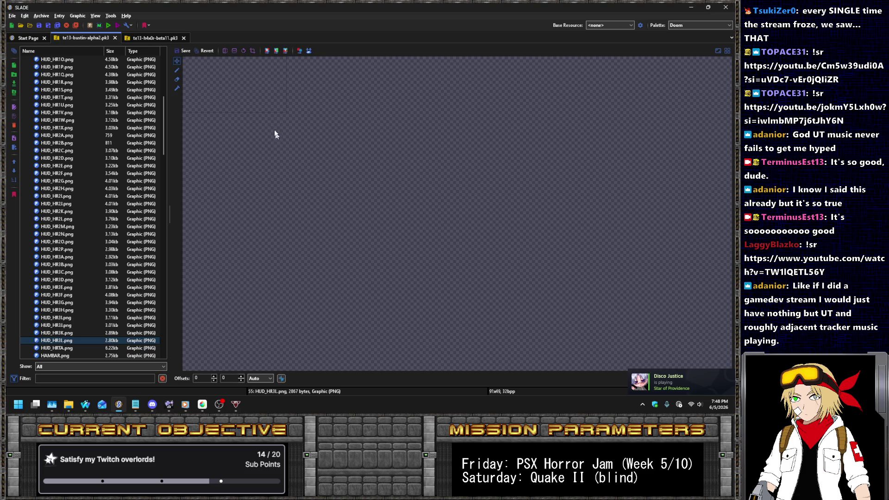
scroll(265, 95, "down", 3)
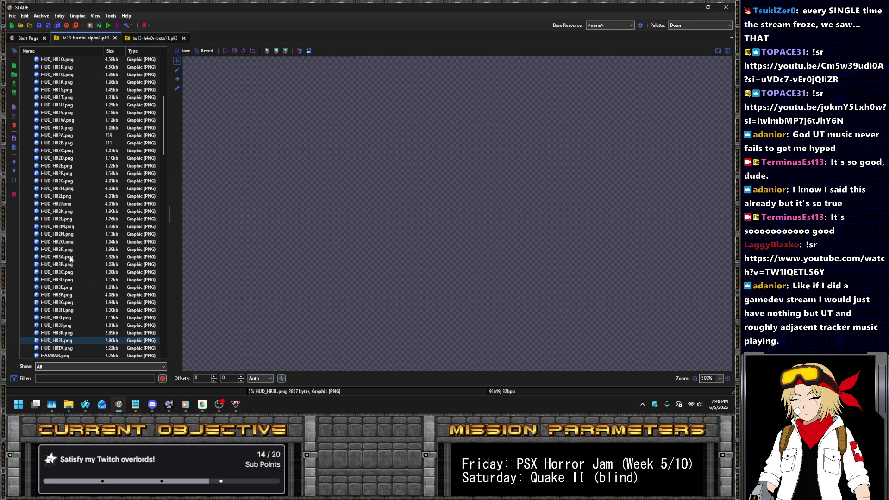
left_click(74, 258, "shift")
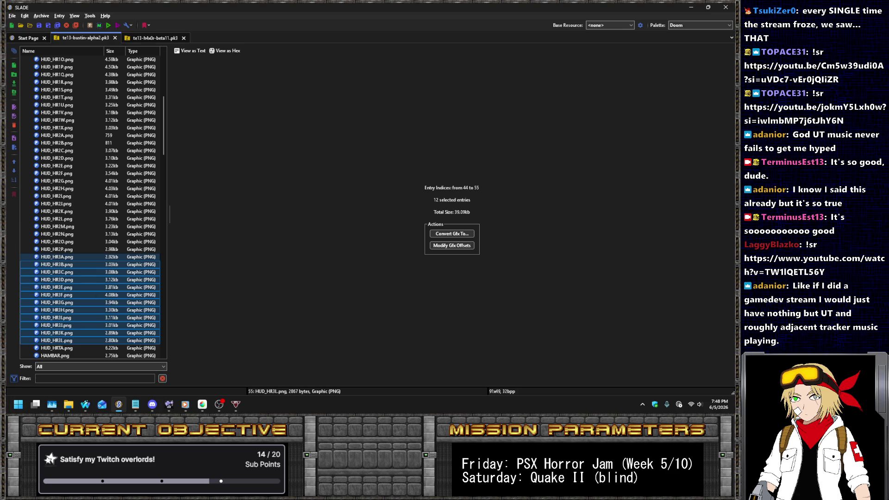
key("alt+Tab")
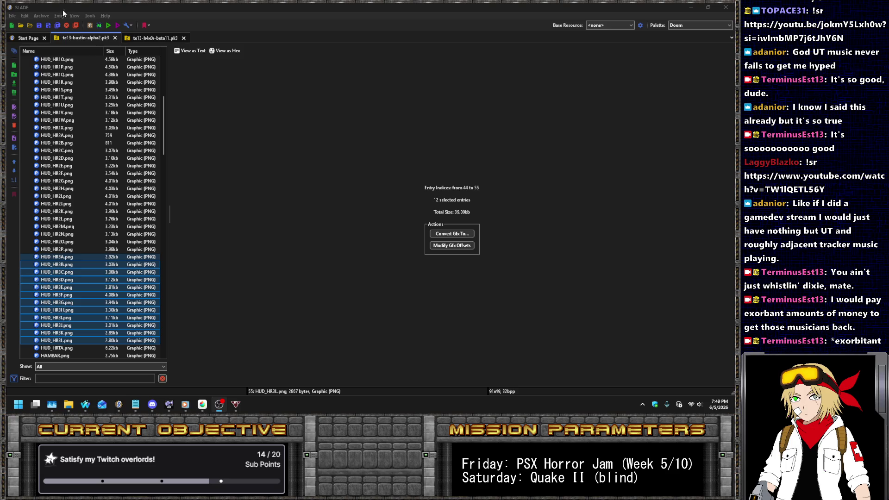
Preview HUD_HR3G, then open the red heart-rate frame HUD_HR3I.
left_click(93, 303)
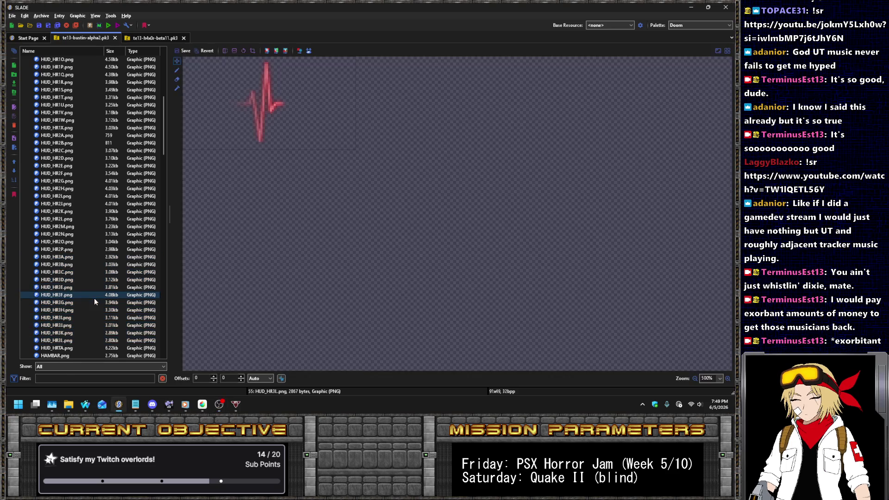
left_click(91, 318)
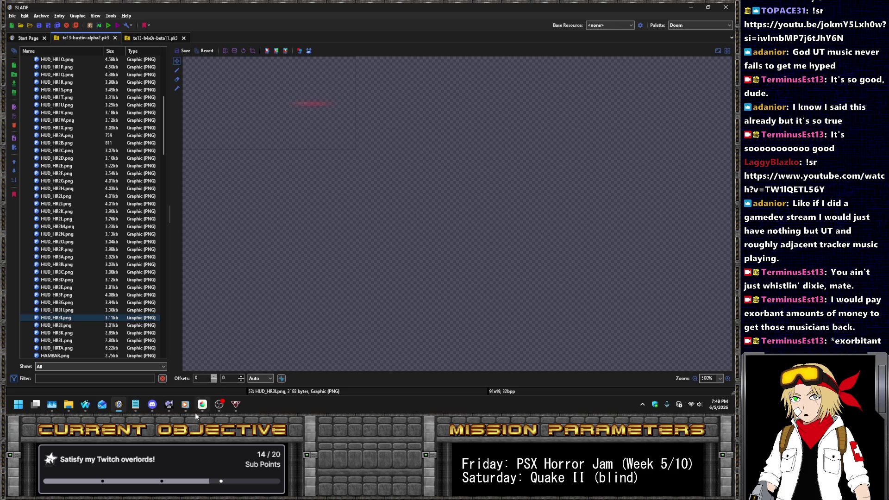
In MediBang Paint Pro, create a new 91x49 canvas.
left_click(206, 406)
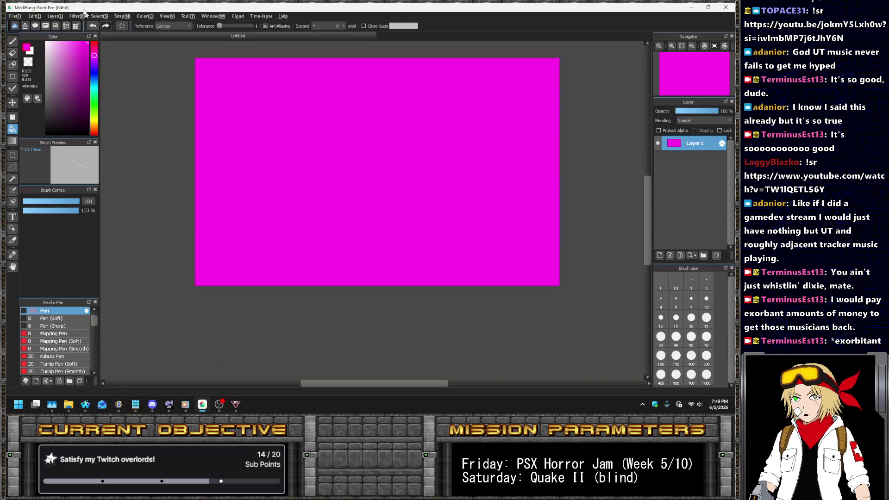
left_click(17, 17)
left_click(23, 26)
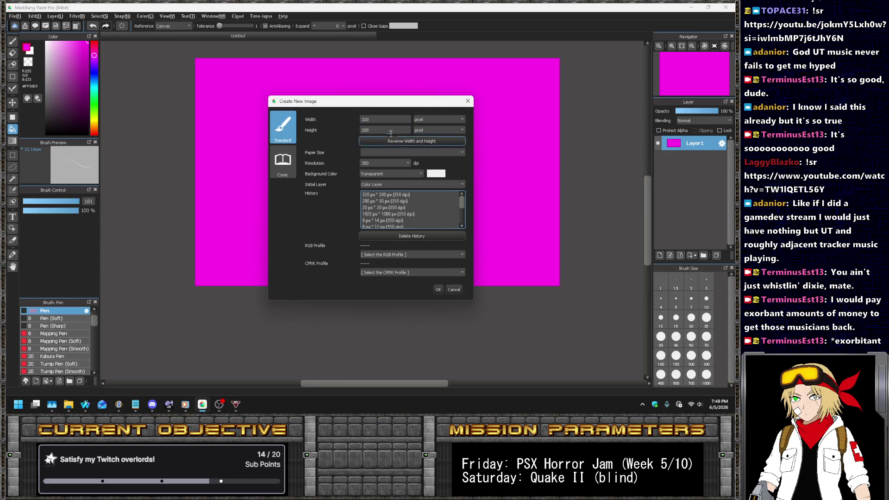
double_click(376, 118)
type("91")
key("Tab")
type("49")
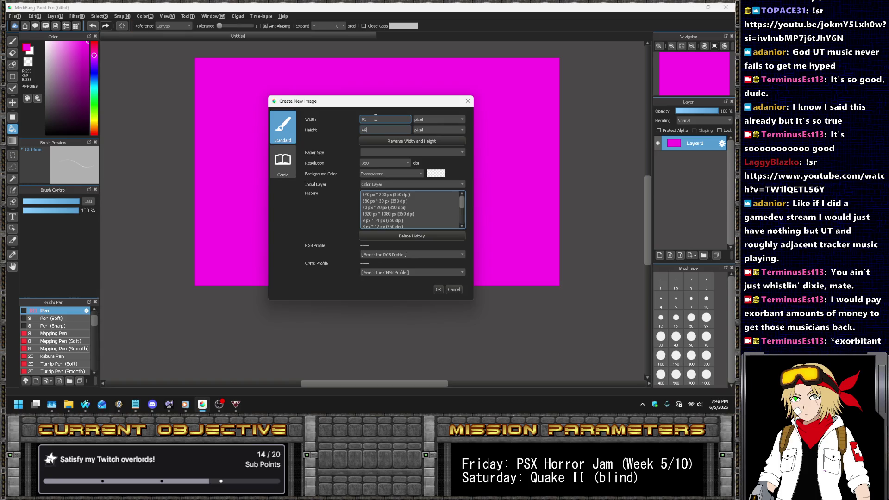
key("Return")
Start saving and create a new HUD folder inside the project's graphics folder.
key("ctrl+s")
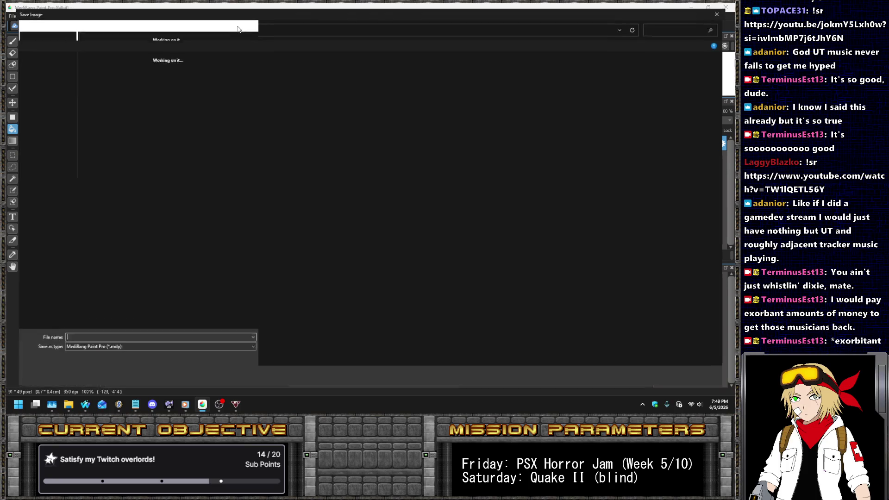
left_click(123, 25)
left_click(111, 25)
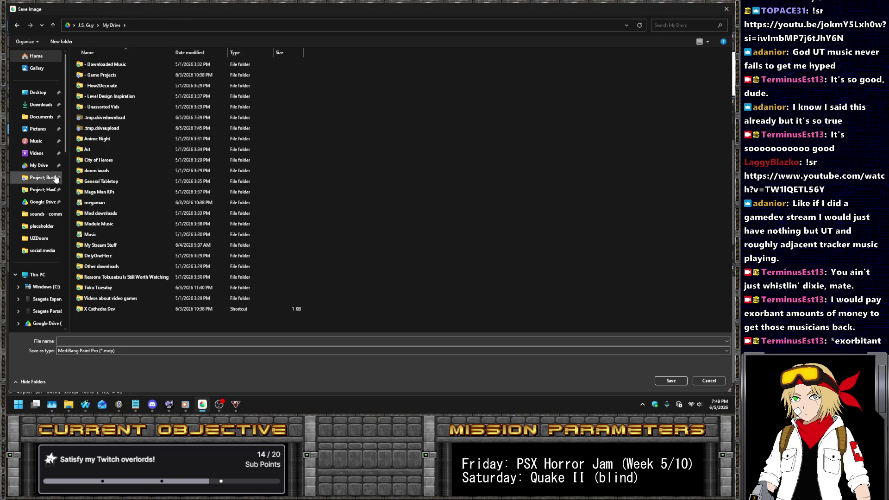
left_click(42, 177)
double_click(95, 98)
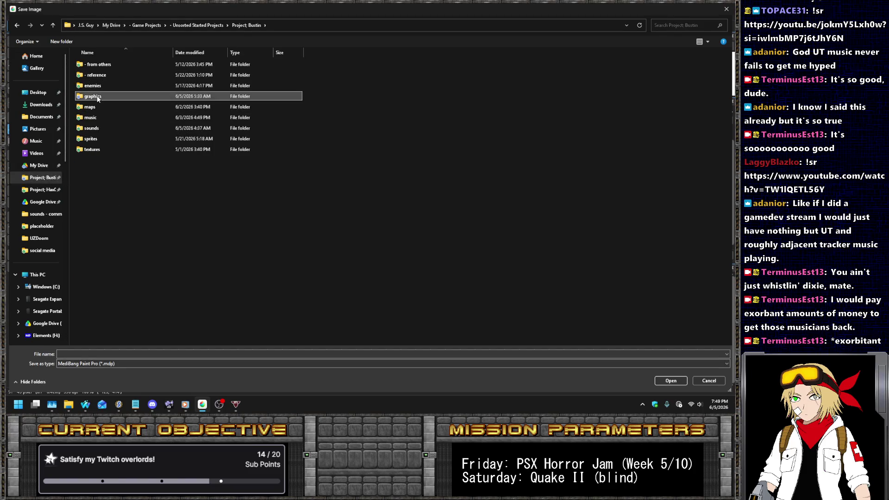
right_click(238, 127)
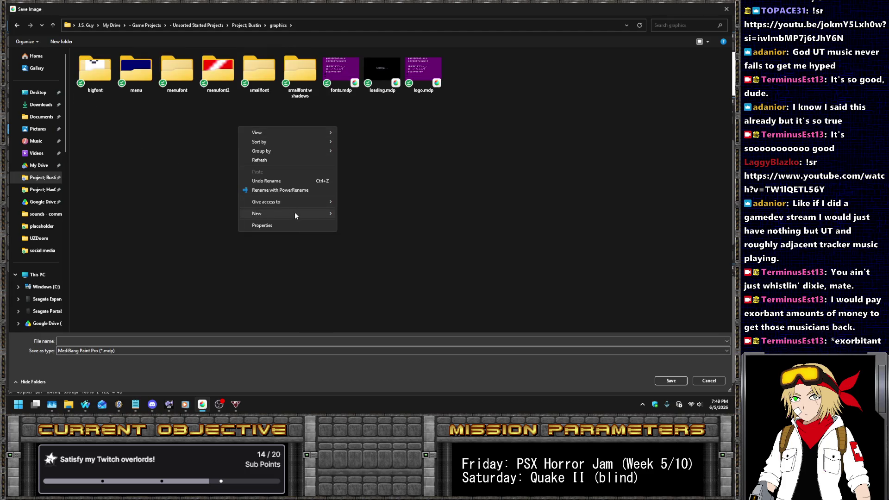
mouse_move(294, 213)
left_click(363, 213)
type("HUD")
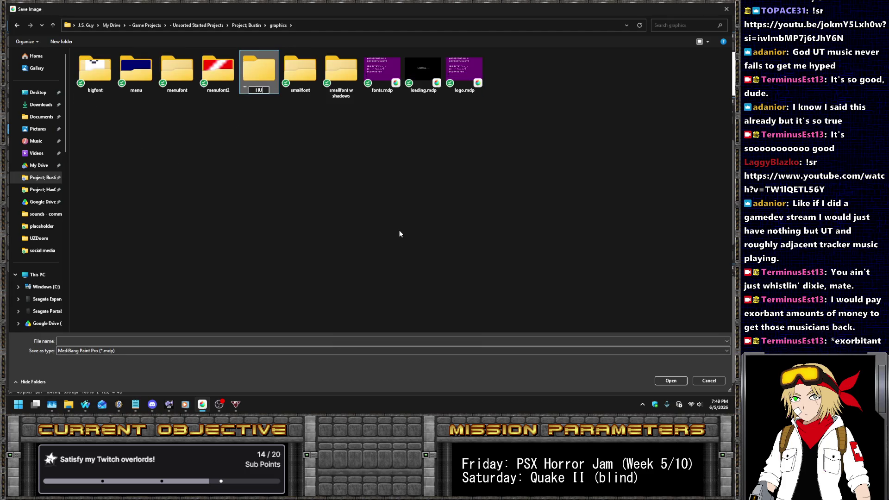
key("Return")
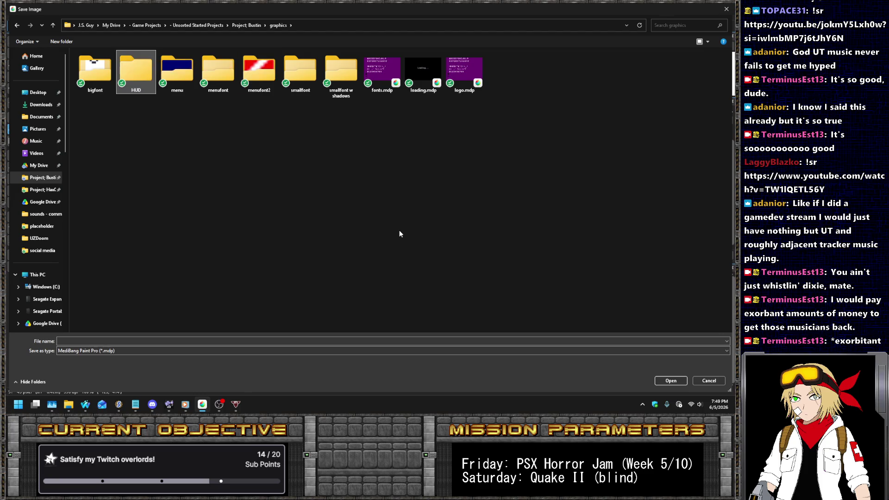
key("Return")
Save the blank canvas as a PNG named hudframe in graphics/HUD, then return to SLADE.
left_click(69, 352)
left_click(70, 361)
left_click(86, 341)
type("hudframe")
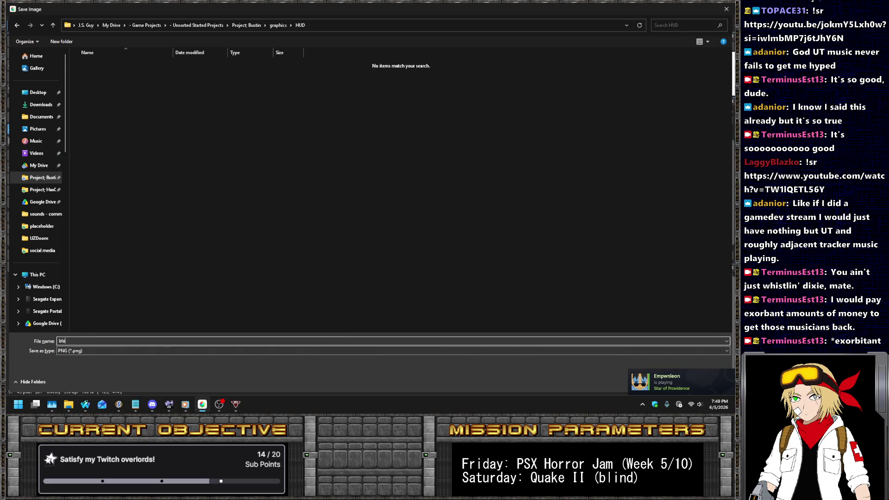
key("Return")
key("Return")
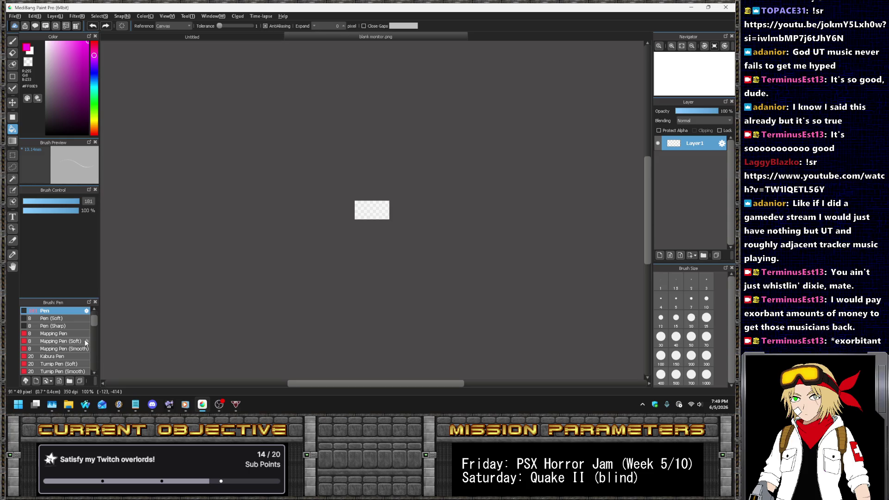
key("alt+Tab")
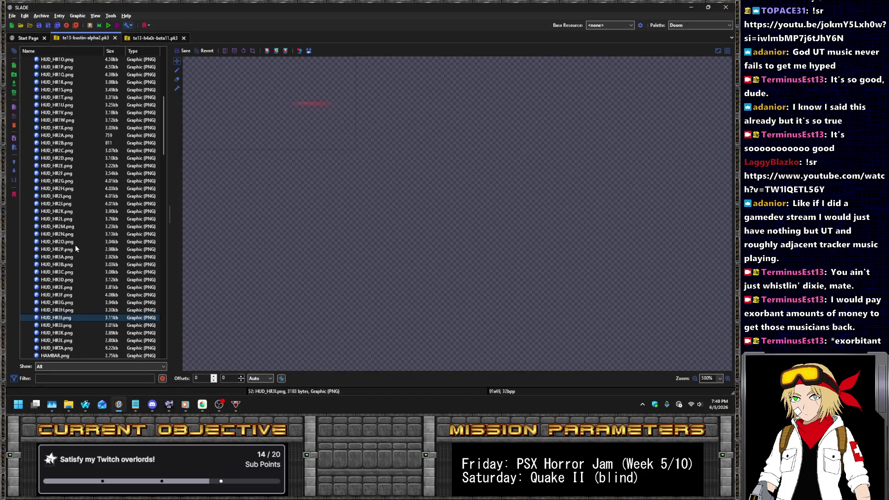
Step through the heart-rate frames to HUD_HR2P and duplicate it twice.
left_click(73, 144)
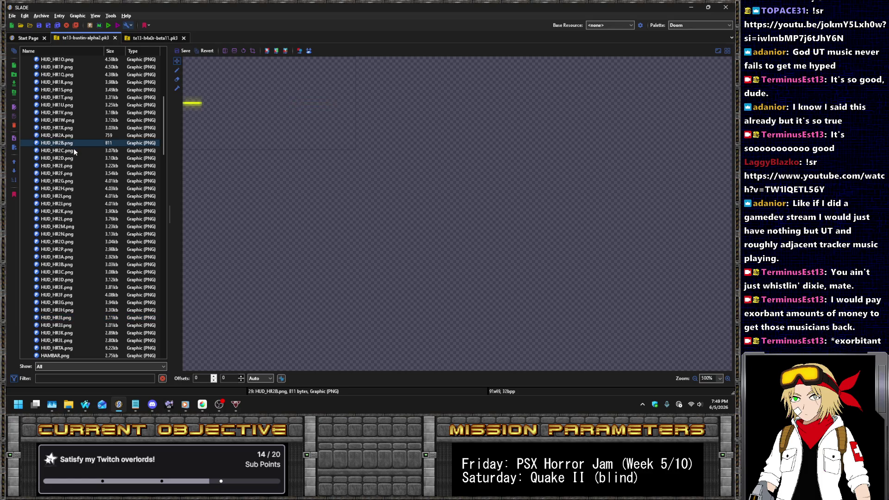
left_click(74, 150)
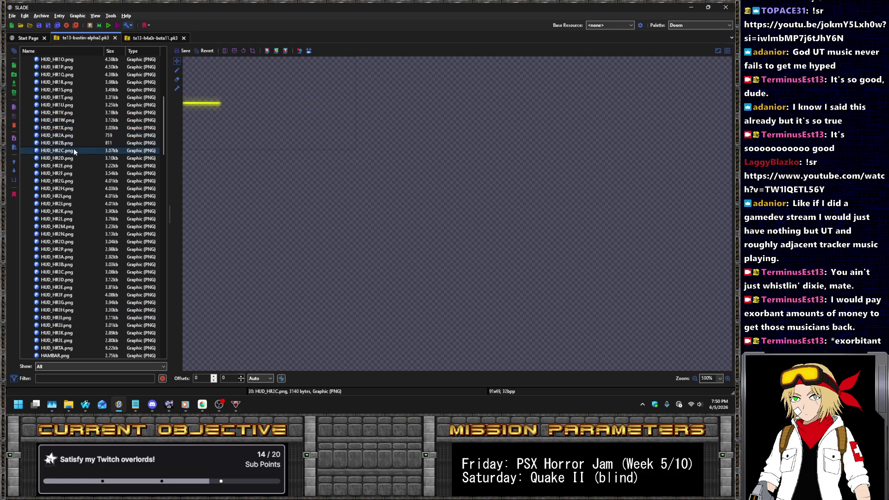
key("Down")
key("Down")
key("Down")
key("Down")
key("Down")
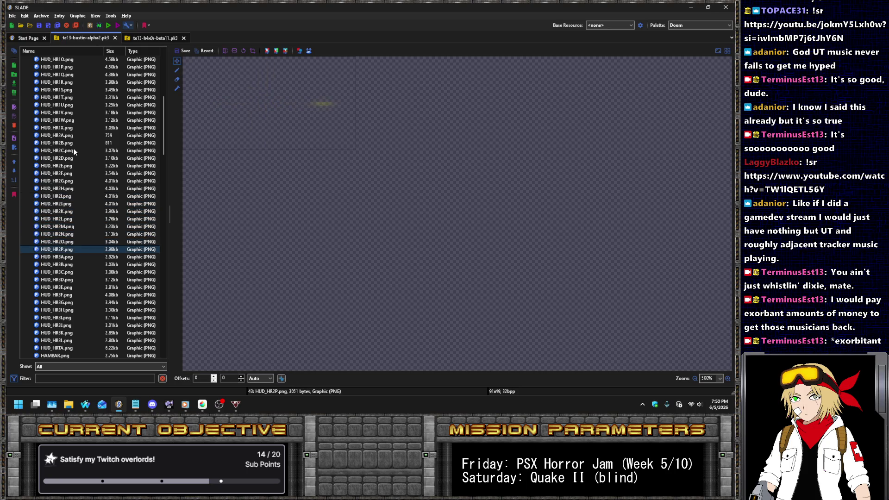
key("ctrl+d")
key("ctrl+d")
Select both HUD_HR2P copies and rename them to HUD_HR2Q.
left_click(67, 242)
left_click(60, 257)
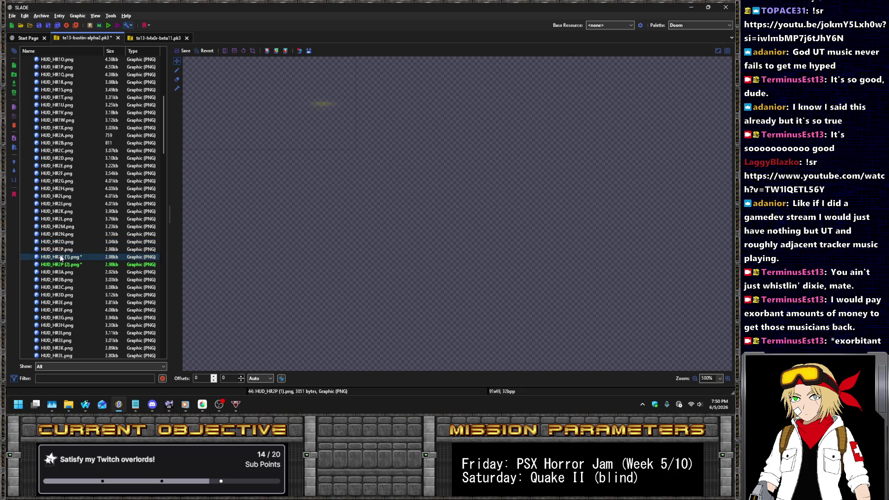
left_click(74, 264, "shift")
right_click(82, 267)
left_click(106, 124)
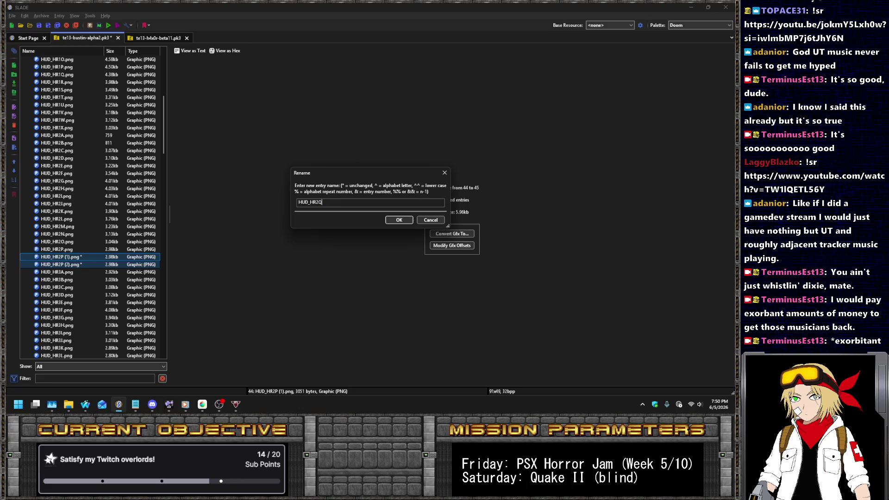
key("Return")
Rename the second HUD_HR2Q copy to HUD_HR2R.png and select both new frames.
key("End")
scroll(106, 266, "up", 15)
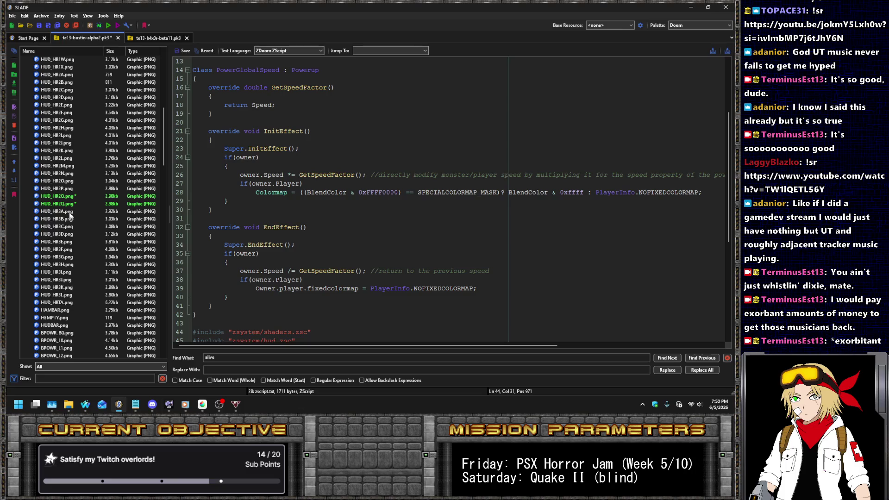
right_click(63, 203)
left_click(85, 206)
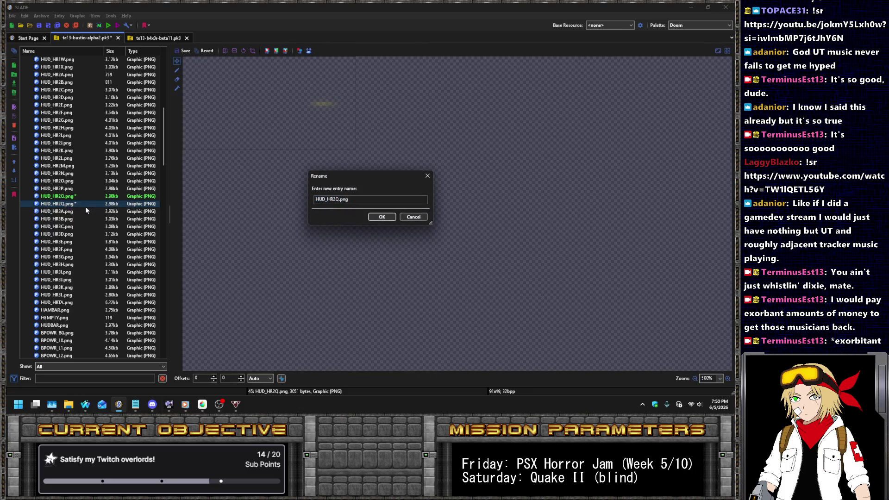
key("BackSpace")
type("R")
key("Return")
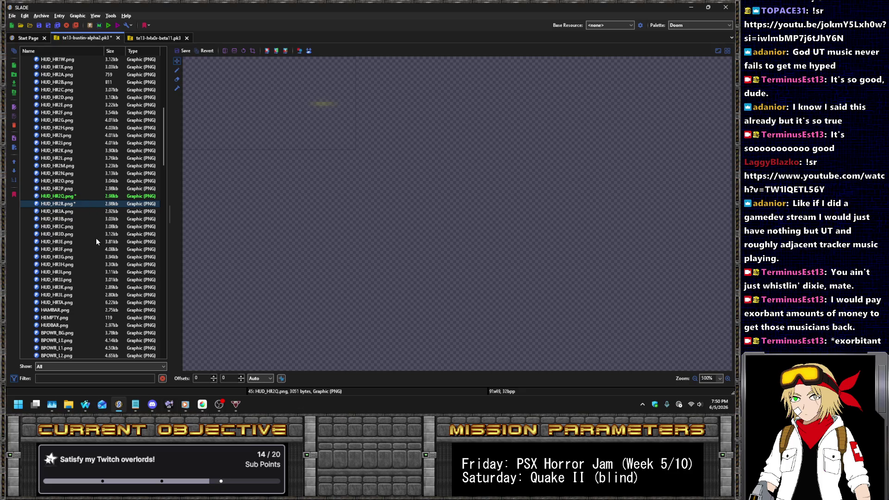
left_click(79, 196, "ctrl")
Import graphics/HUD/blank monitor.png into both HUD_HR2Q and HUD_HR2R.
right_click(79, 195)
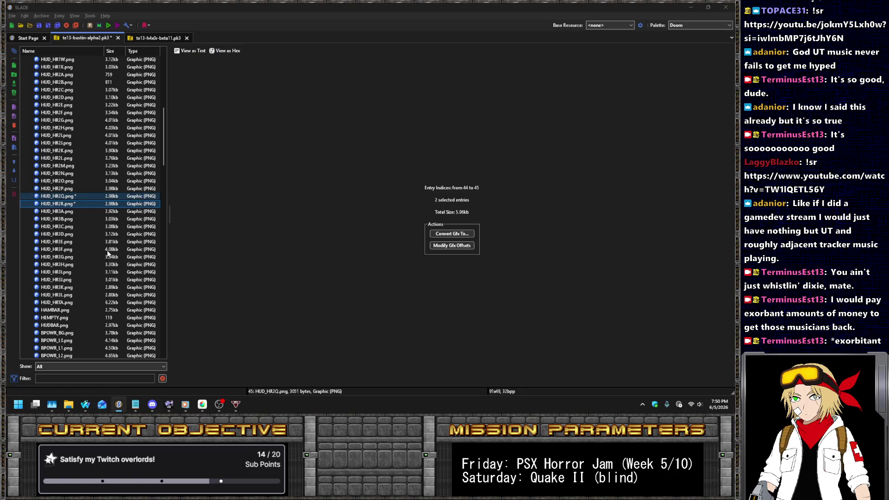
left_click(108, 258)
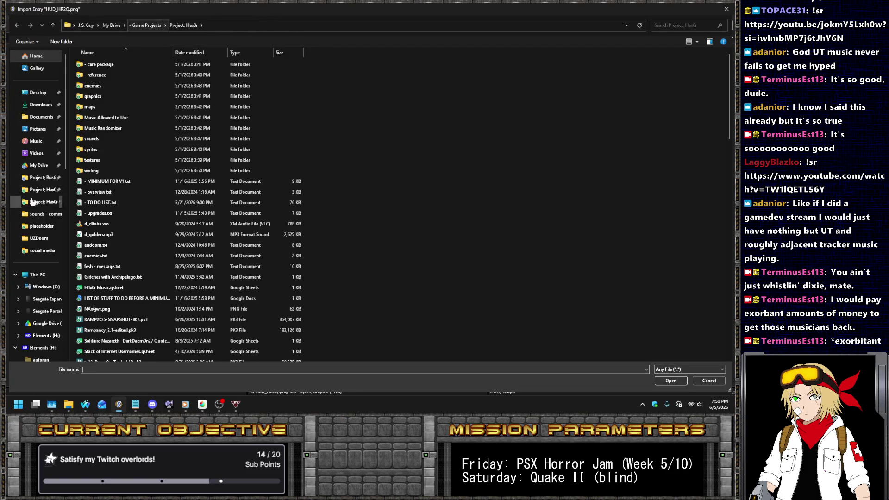
left_click(42, 178)
double_click(92, 97)
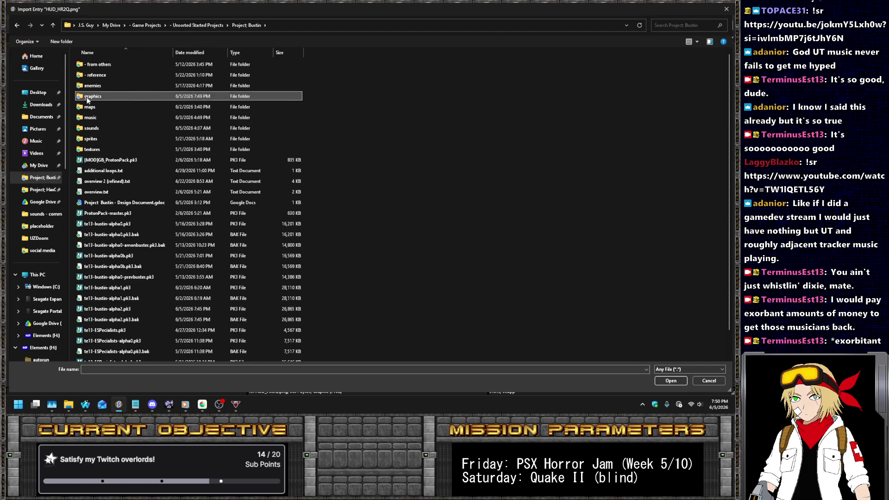
double_click(146, 70)
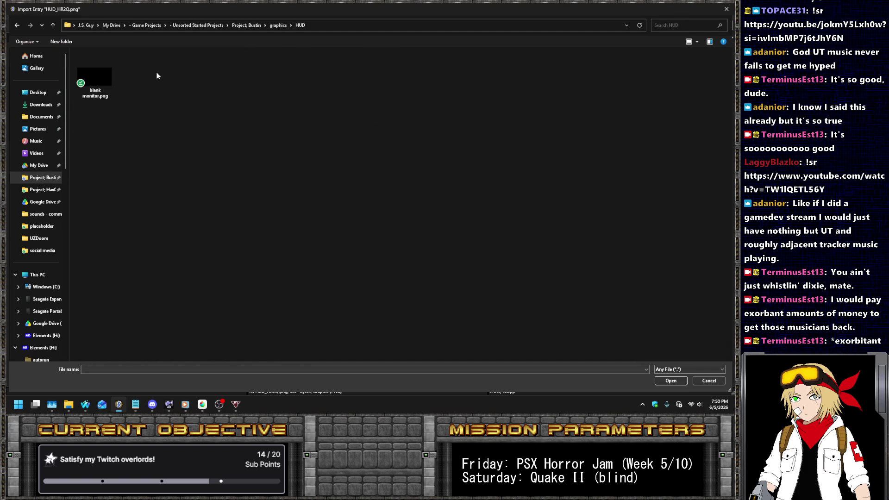
double_click(103, 82)
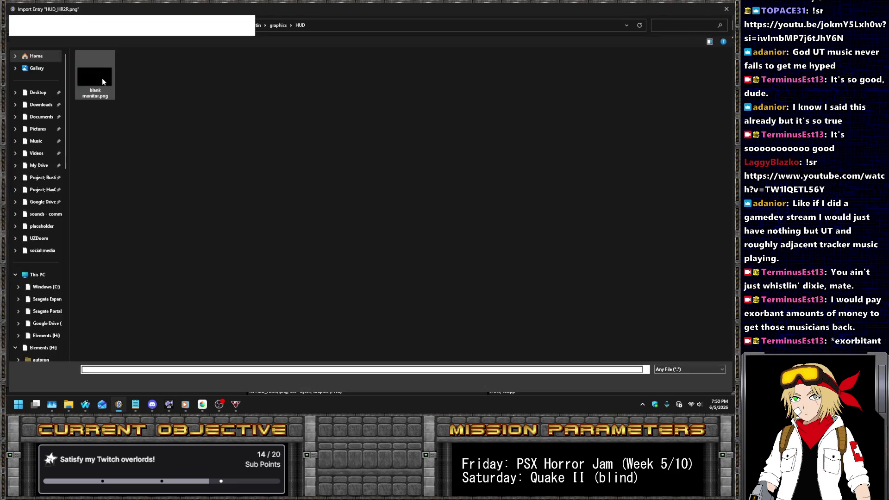
double_click(102, 81)
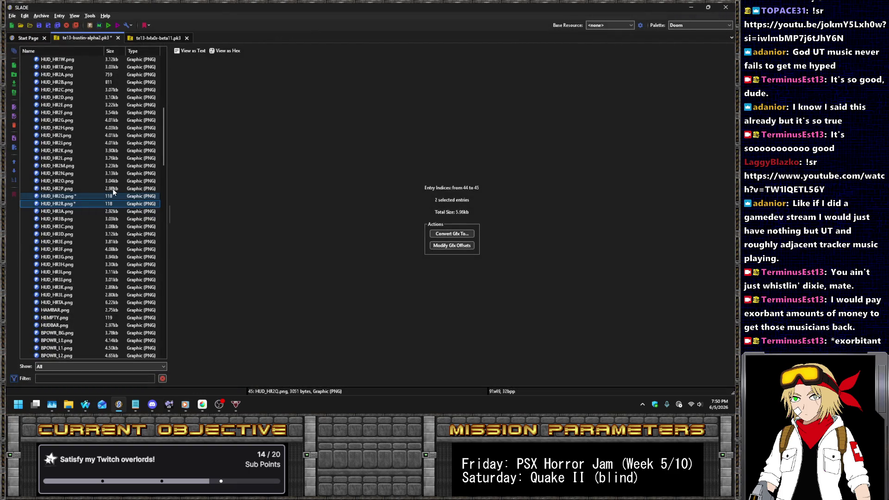
key("Down")
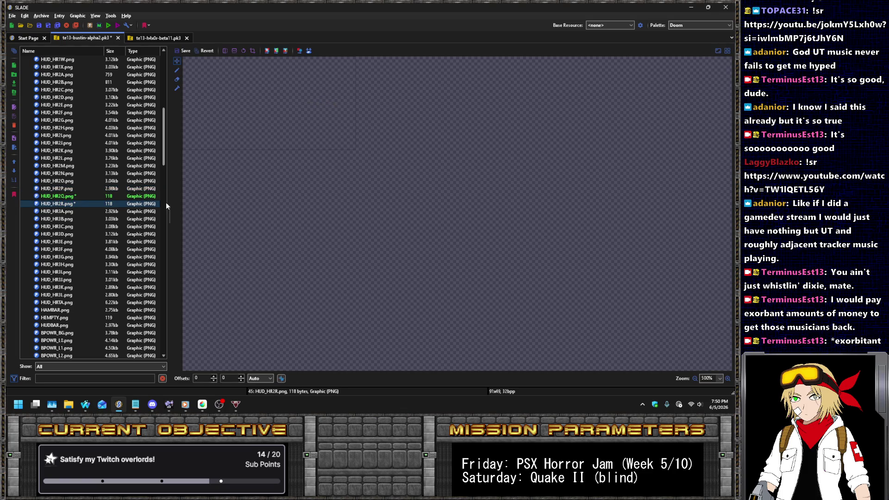
Scroll down the entry list and open the hud.zsc script.
scroll(146, 172, "down", 7)
scroll(146, 173, "down", 15)
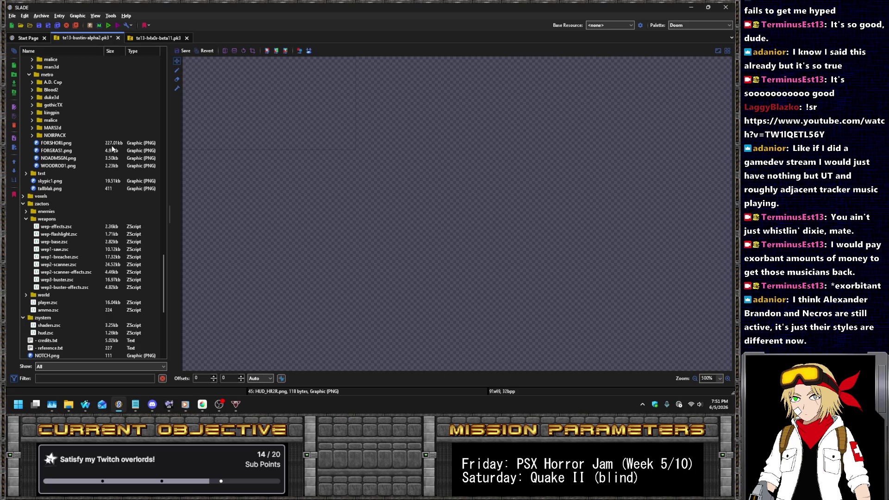
scroll(113, 256, "down", 4)
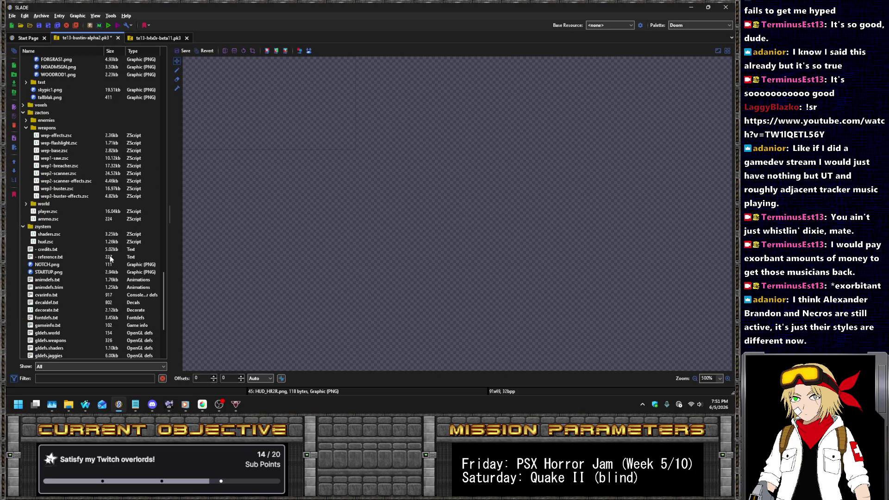
left_click(52, 240)
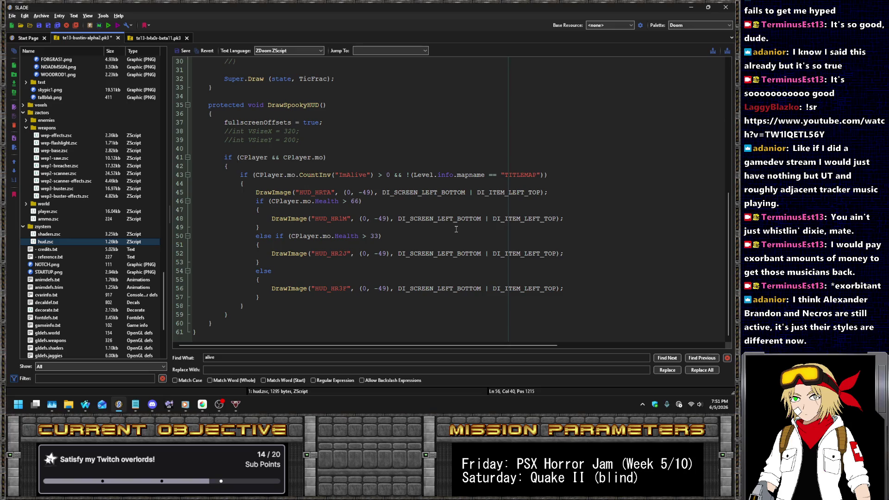
Change line 48's image to HUD_HR1A, duplicate that draw line, and save hud.zsc.
left_click(349, 219)
key("BackSpace")
type("A")
key("Delete")
type("\"")
key("End")
key("shift+Up")
key("ctrl+c")
key("End")
key("ctrl+v")
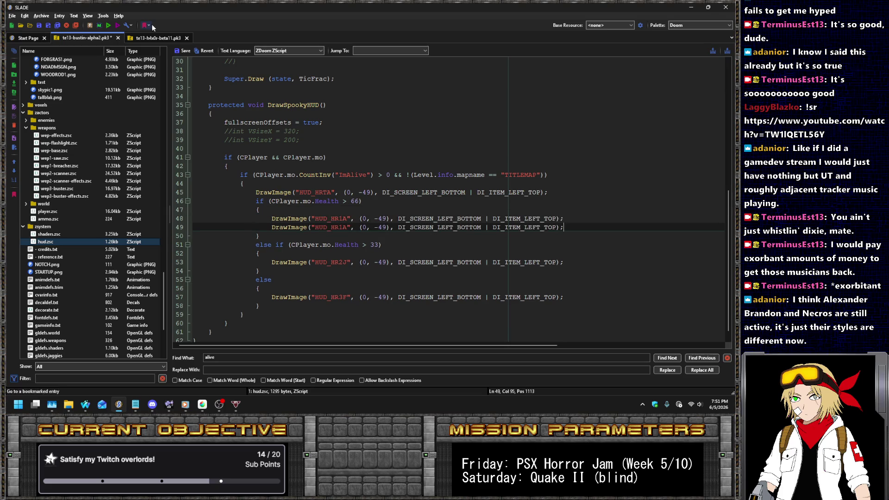
left_click(184, 50)
Check the HealthMeter name in sbarinfo.txt and wrap line 48 in an if HealthMeter == 1 block.
scroll(58, 266, "down", 5)
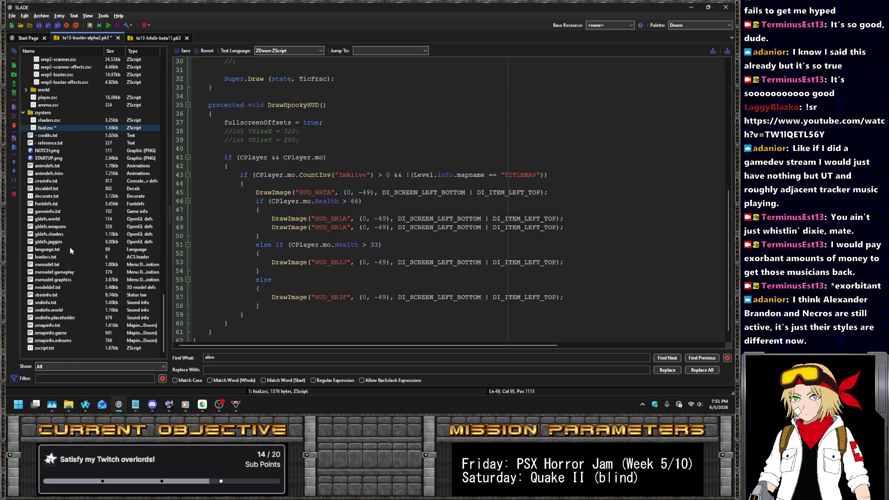
left_click(46, 295)
double_click(313, 158)
left_click(51, 128)
key("Up")
key("Home")
type("if (CPlayer.")
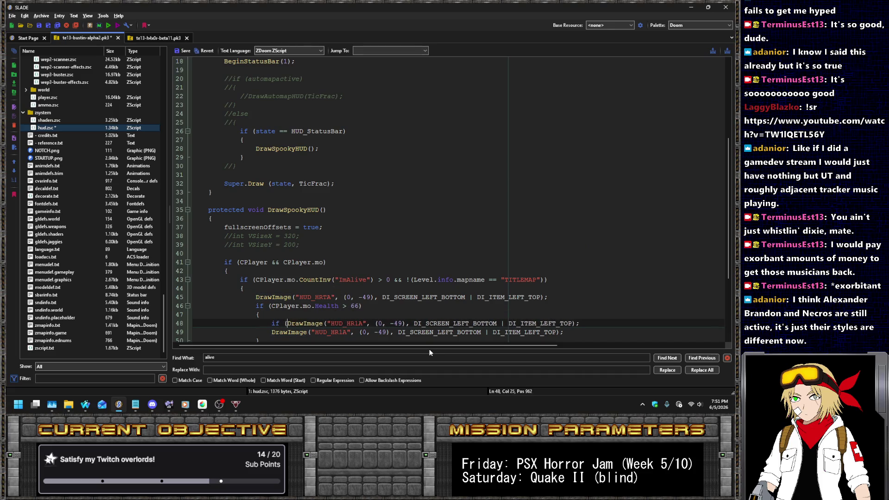
type("mo.CountInv(\"")
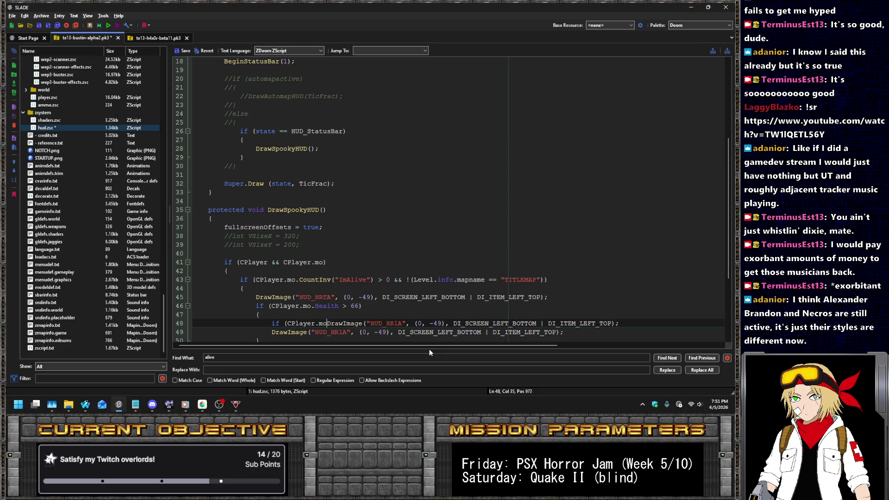
type("HealthMeter\") == 1")
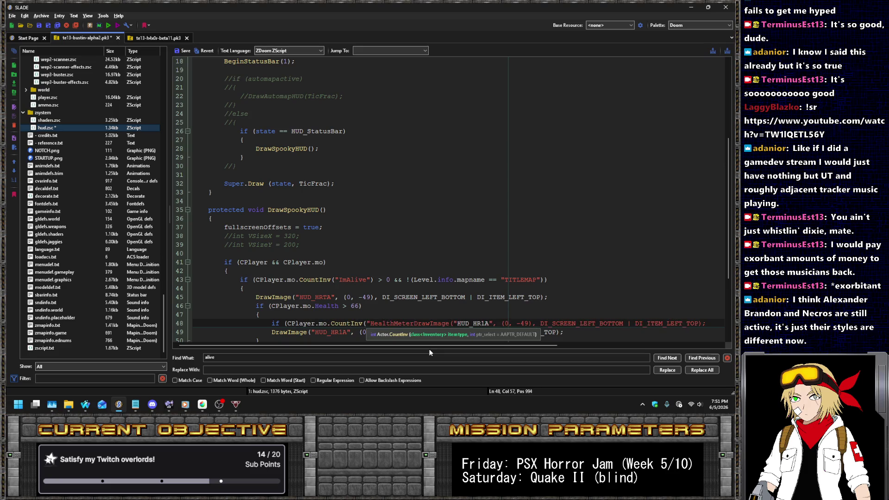
type(") {")
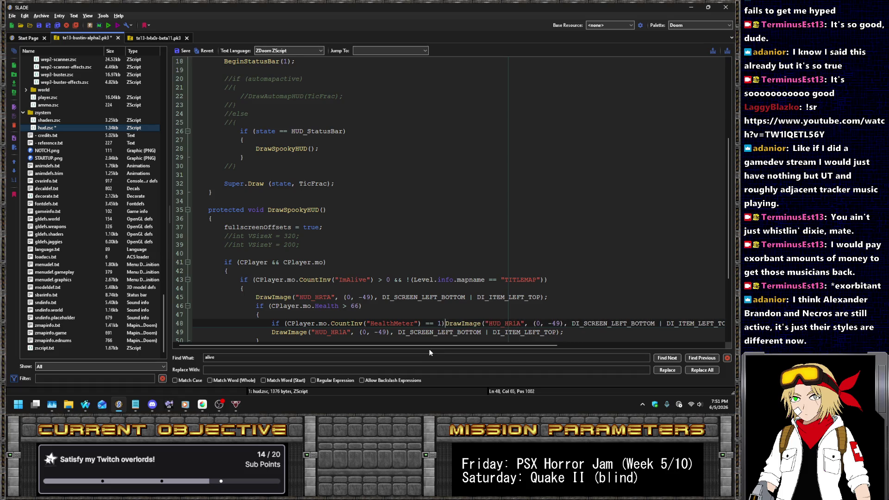
key("Delete")
key("End")
type("}")
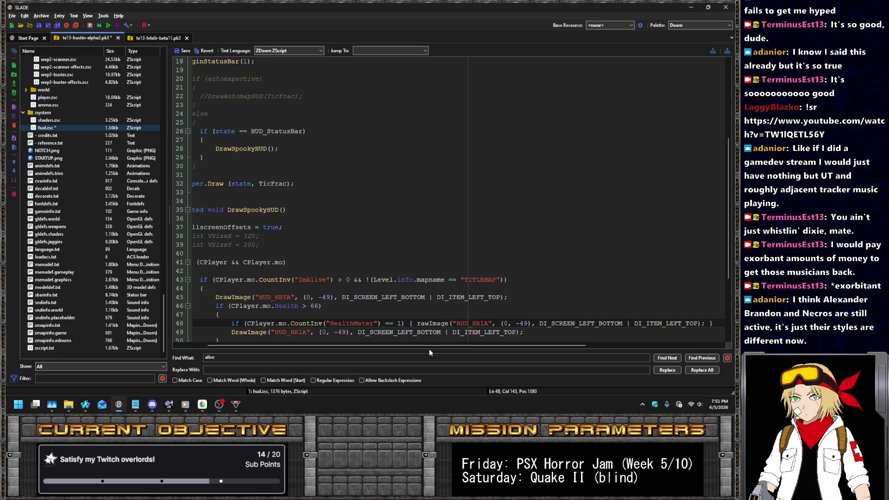
Change line 48's test to HealthMeter <= 1 and prefix line 49 with else.
key("ctrl+Right")
key("ctrl+Right")
key("ctrl+Right")
key("ctrl+Left")
key("Delete")
type("<")
key("Down")
key("Home")
type("else")
Give line 49 an else-if condition testing HealthMeter against 2.
key("Up")
key("ctrl+Right")
key("ctrl+Right")
key("ctrl+Right")
key("ctrl+Right")
key("ctrl+Right")
key("ctrl+Right")
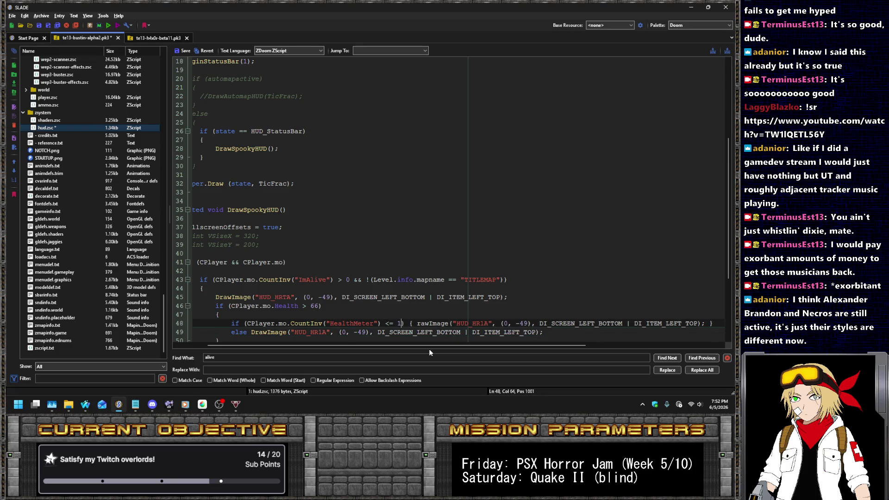
key("shift+Home")
key("ctrl+c")
key("Down")
key("ctrl+shift+Right")
key("ctrl+v")
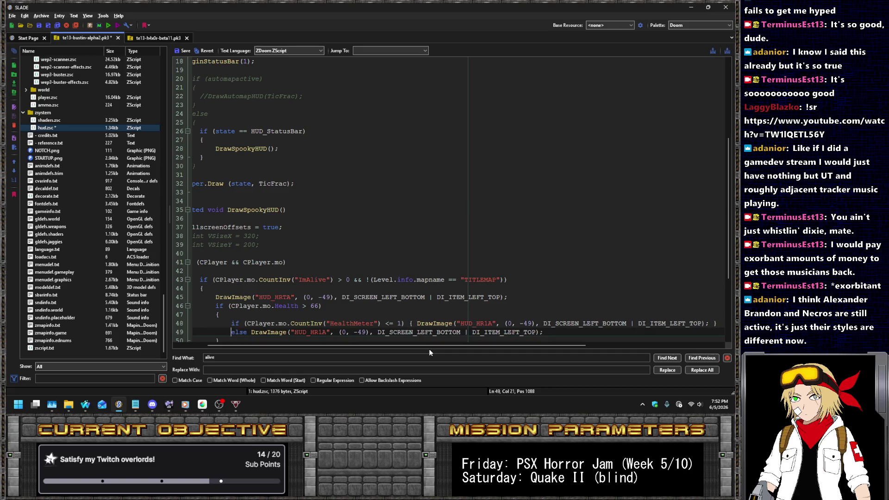
key("BackSpace")
type("2")
key("Home")
type("else")
key("ctrl+Right")
key("ctrl+Right")
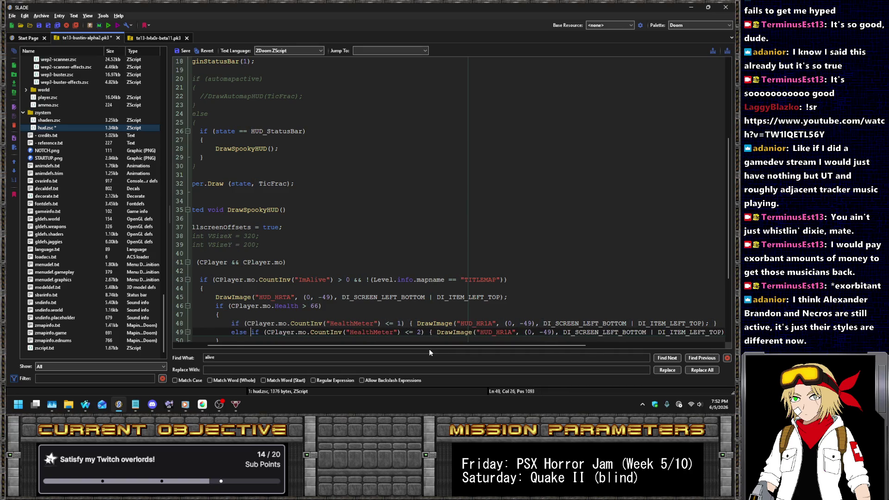
key("ctrl+Right")
key("ctrl+Right")
key("ctrl+Right")
key("ctrl+Right")
key("ctrl+Right")
key("ctrl+Right")
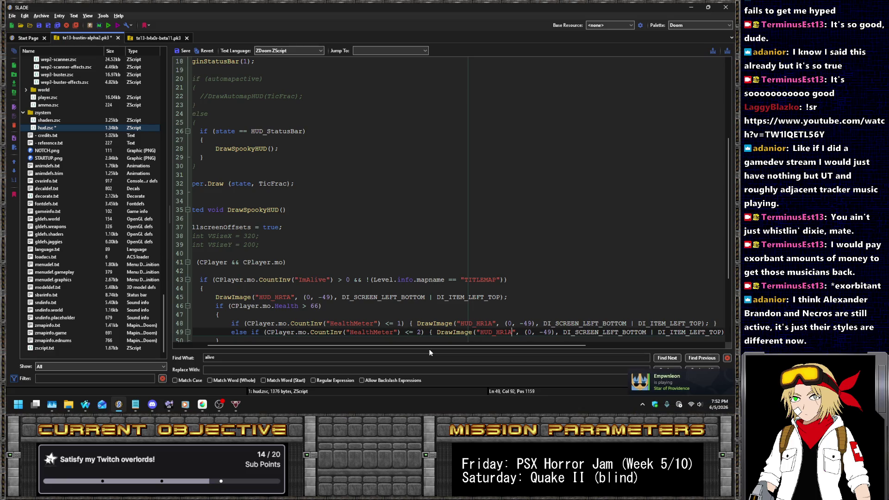
Review the edited lines and place the caret on the HUD_HR1B tier line.
key("End")
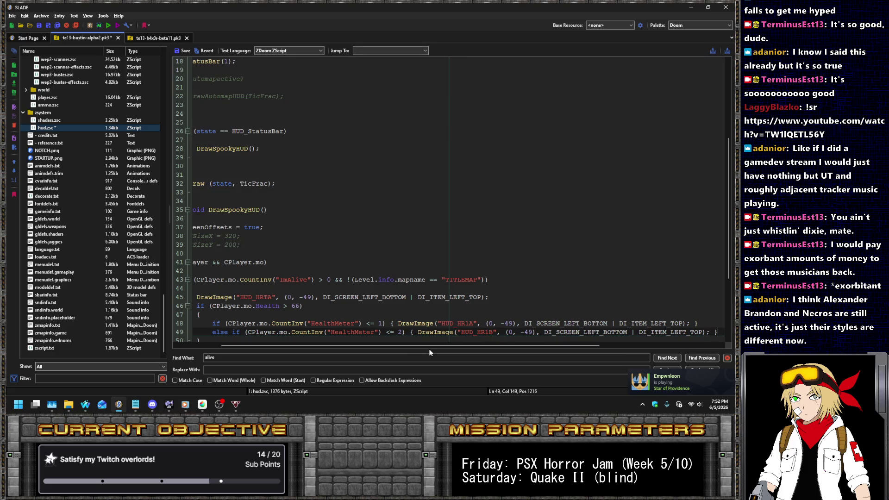
key("shift+Up")
scroll(51, 182, "up", 15)
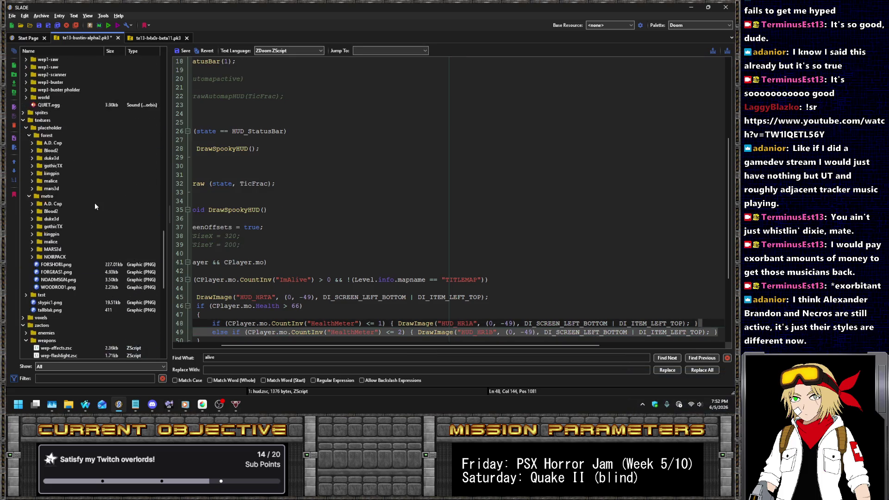
scroll(102, 204, "up", 9)
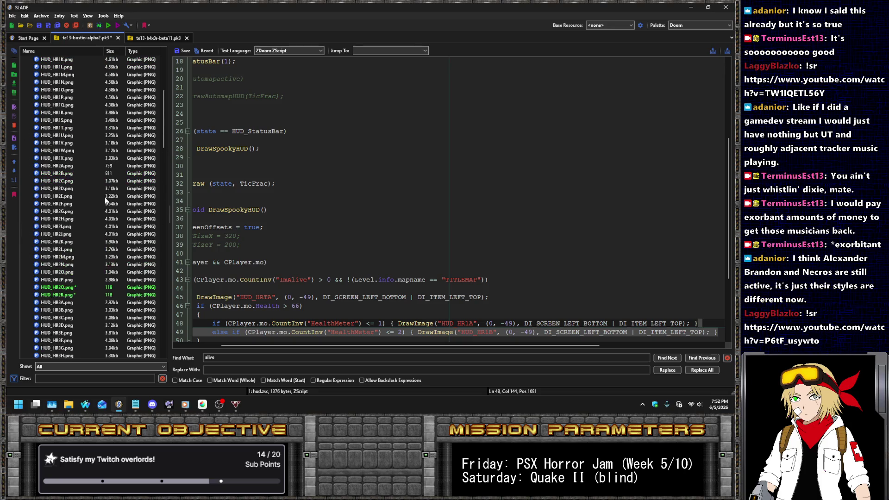
scroll(464, 232, "down", 3)
left_click(412, 253)
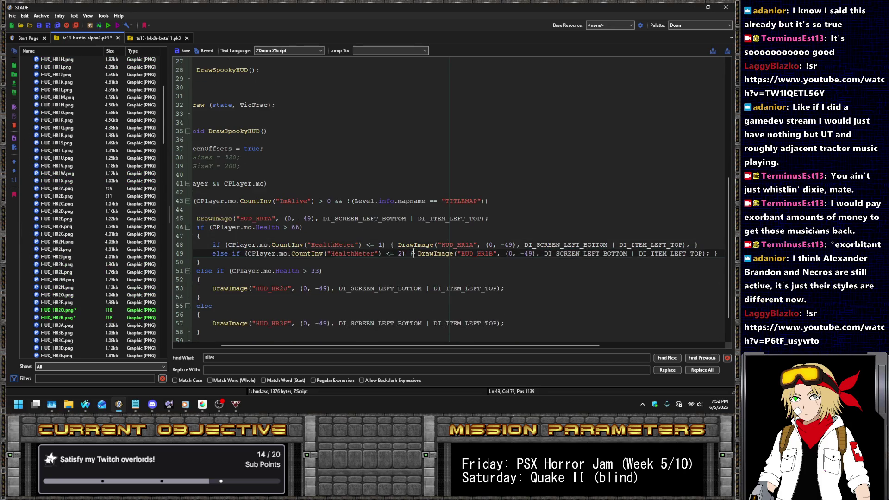
Duplicate the HUD_HR1B tier line from line 49 into the copies filling lines 50–71.
key("End")
key("shift+Up")
key("ctrl+c")
key("Down")
key("ctrl+v")
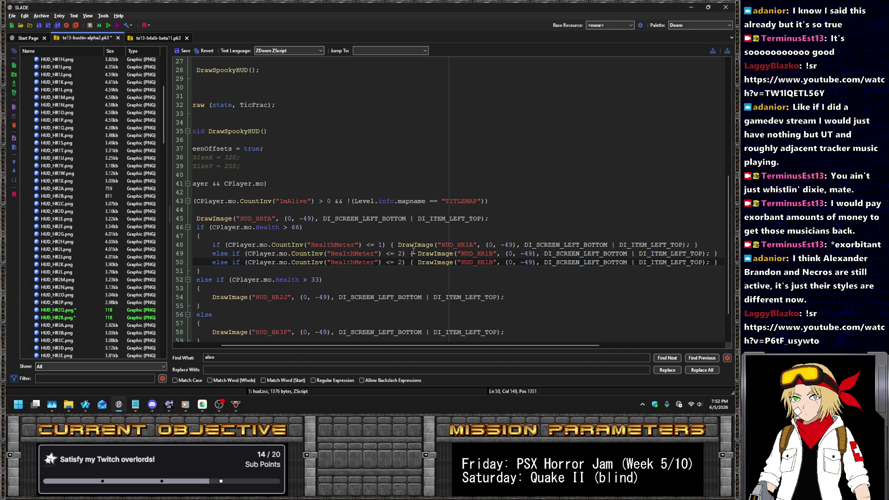
key("ctrl+v")
key("ctrl+v")
key("ctrl+v")
key("ctrl+v")
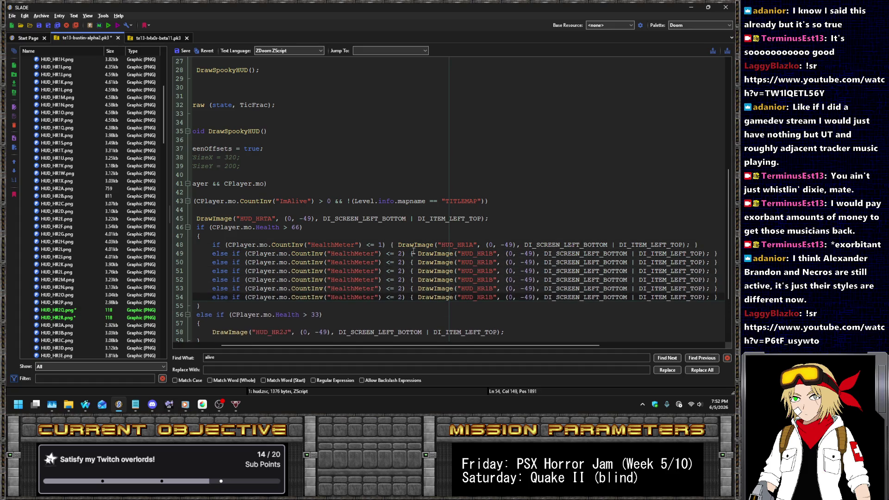
key("ctrl+v")
key("ctrl+v")
key("ctrl+v")
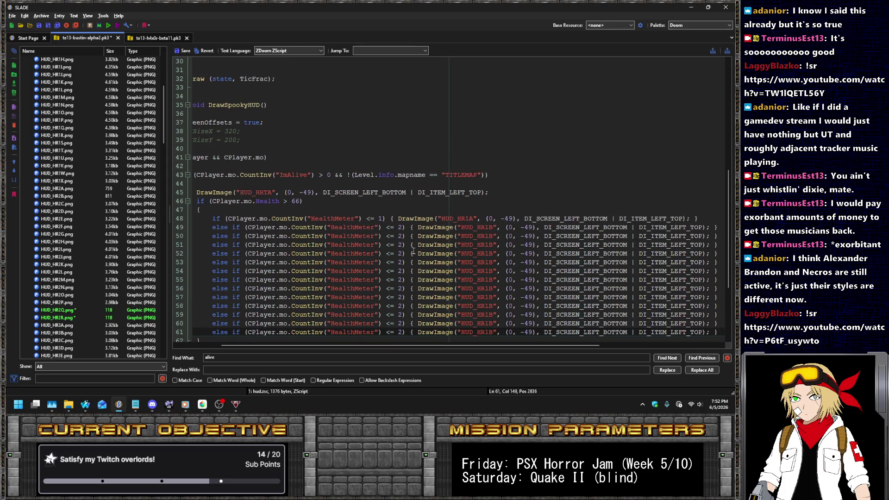
key("ctrl+v")
key("ctrl+v")
key("ctrl+v")
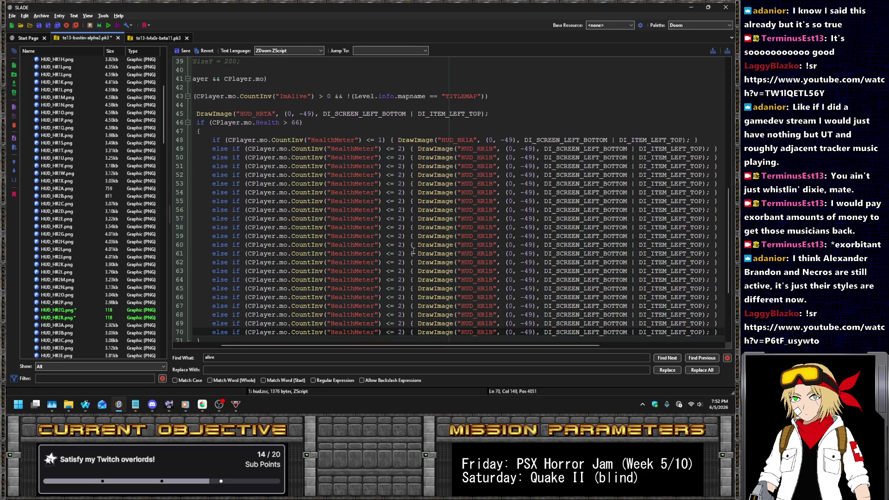
Change the frames on lines 50–56 to HUD_HR1C through HUD_HR1I.
left_click(493, 148)
key("BackSpace")
type("C")
key("Down")
key("BackSpace")
key("shift+d")
key("Down")
key("BackSpace")
key("shift+e")
key("Down")
key("BackSpace")
key("shift+f")
key("Down")
key("BackSpace")
key("shift+g")
key("Down")
key("BackSpace")
key("shift+h")
key("Down")
key("BackSpace")
key("shift+i")
key("Down")
Change the frames on lines 58–71 to HUD_HR1K through HUD_HR1X.
key("Down")
key("BackSpace")
key("shift+k")
key("Down")
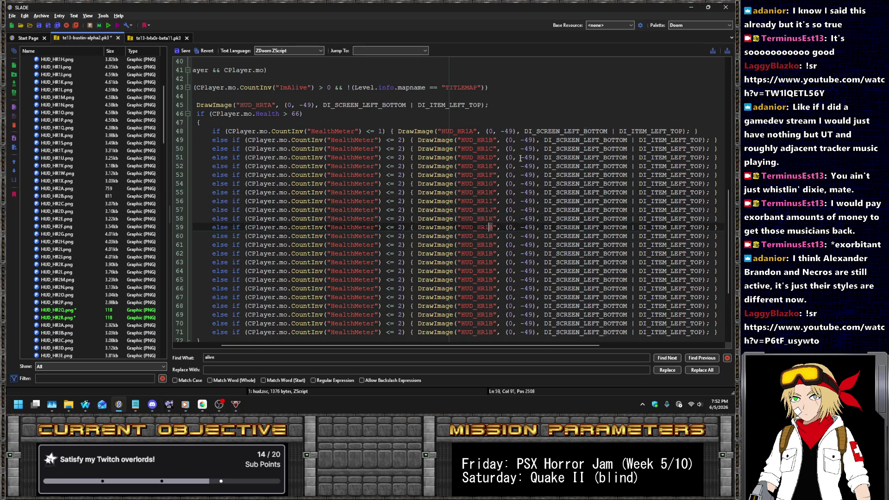
key("BackSpace")
key("shift+l")
key("Down")
key("BackSpace")
key("shift+m")
key("Down")
key("BackSpace")
key("shift+n")
key("Down")
key("BackSpace")
key("shift+o")
key("Down")
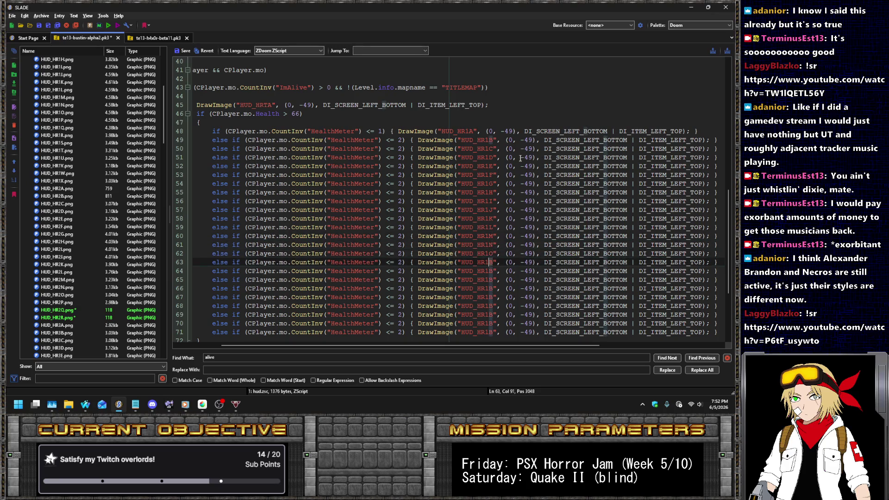
key("BackSpace")
key("shift+p")
key("Down")
key("BackSpace")
key("shift+q")
key("Down")
key("BackSpace")
key("shift+r")
key("Down")
key("BackSpace")
key("shift+s")
key("Down")
key("BackSpace")
key("shift+t")
key("Down")
key("BackSpace")
key("shift+u")
key("Down")
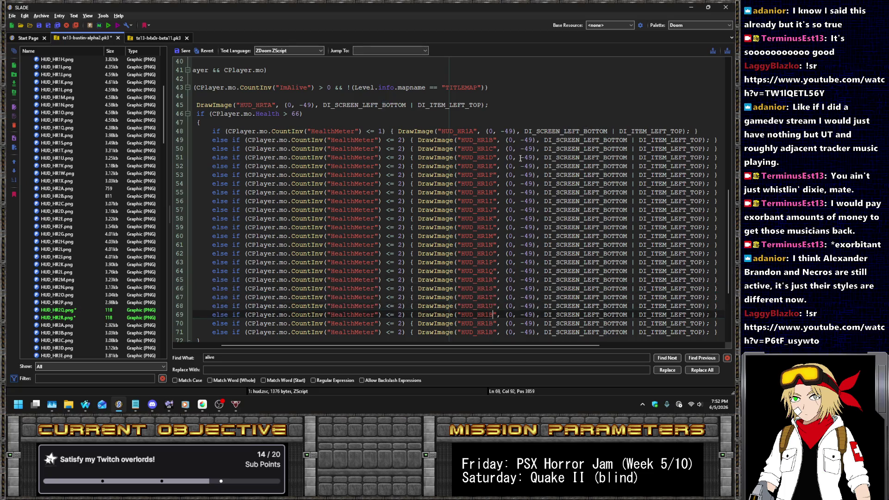
key("BackSpace")
key("shift+v")
key("Down")
key("BackSpace")
key("shift+w")
key("Down")
key("BackSpace")
key("shift+x")
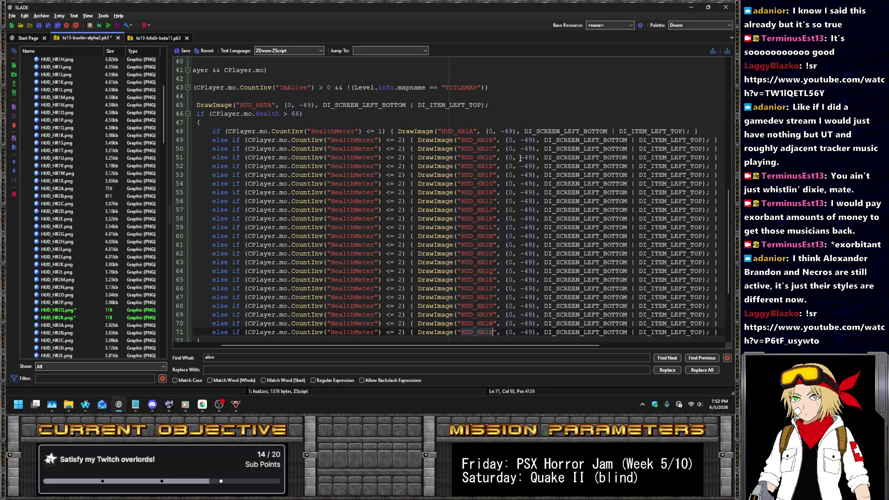
Renumber the HealthMeter thresholds on lines 50–56 to 3 through 9.
left_click(402, 150)
key("BackSpace")
type("3")
key("Down")
key("BackSpace")
type("4")
key("Down")
key("BackSpace")
type("5")
key("Down")
key("BackSpace")
type("6")
key("Down")
key("BackSpace")
type("7")
key("Down")
key("BackSpace")
type("8")
key("Down")
key("BackSpace")
type("9")
Set the thresholds on lines 57–71 to 10 through 24 and save hud.zsc.
key("Down")
key("BackSpace")
type("10")
key("Down")
key("BackSpace")
type("11")
key("Down")
key("BackSpace")
type("12")
key("Down")
key("BackSpace")
type("13")
key("Down")
key("BackSpace")
type("14")
key("Down")
type("5")
key("Down")
key("BackSpace")
type("16")
key("Down")
key("BackSpace")
type("17")
key("Down")
key("BackSpace")
type("18")
key("Down")
key("Left")
key("BackSpace")
type("19")
key("Down")
key("Left")
key("Left")
key("Right")
type("0")
key("Down")
key("Left")
key("BackSpace")
type("21")
key("Down")
key("Left")
type("2")
key("Down")
key("Left")
type("3")
key("Down")
key("Left")
type("4")
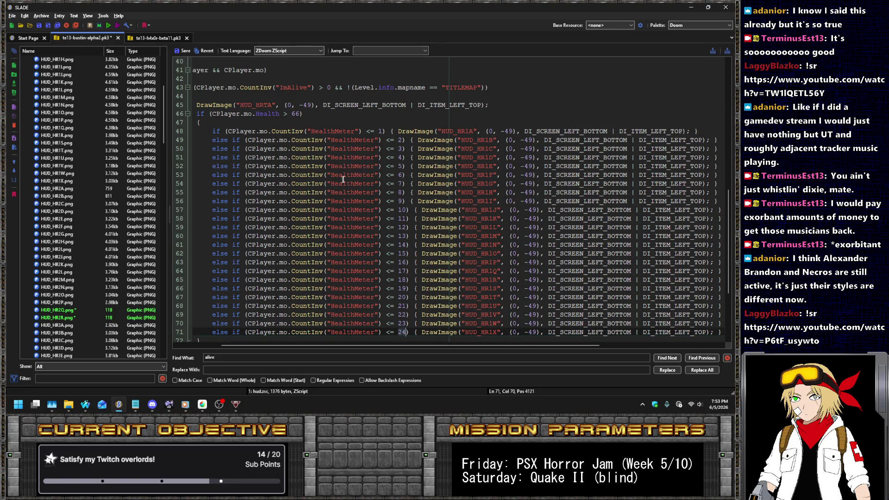
left_click(175, 50)
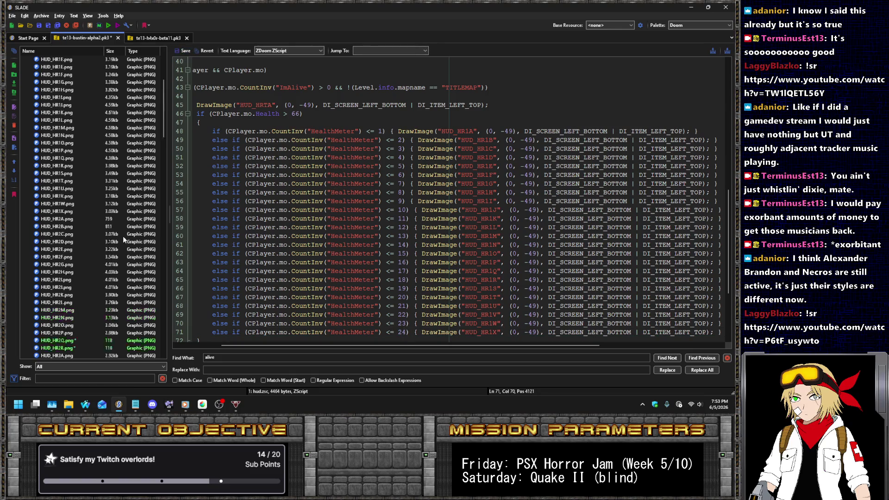
Open spooky.acs and search it for 'HealthMeter' to reach the SPOOKY_HEALTH script.
scroll(123, 236, "up", 8)
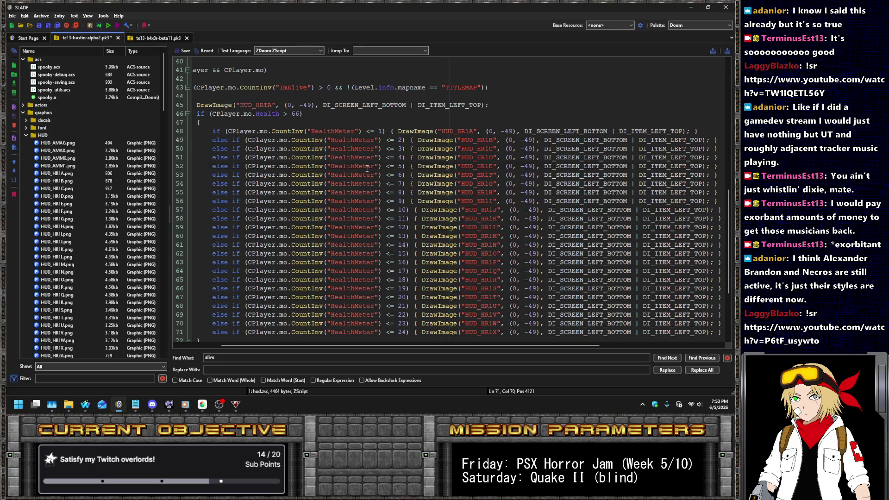
left_click(48, 67)
left_click(340, 152)
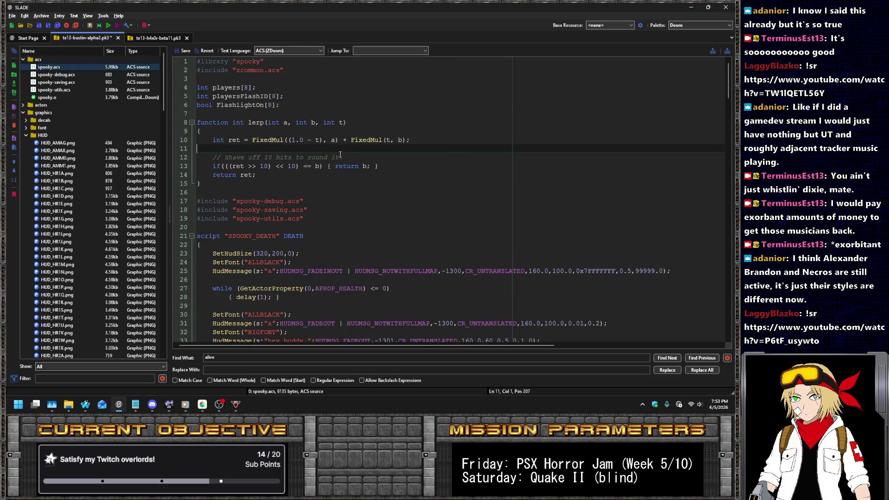
key("ctrl+f")
type("HealthMeter")
key("Return")
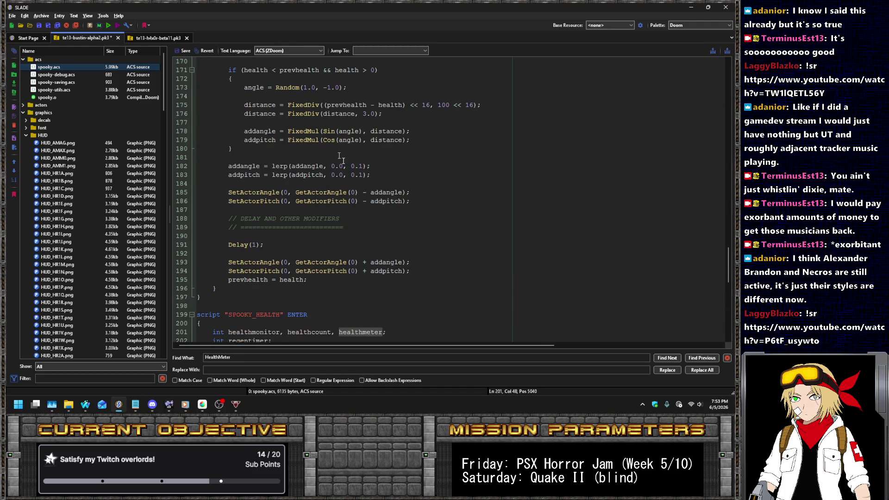
Review the SPOOKY_HEALTH loop, placing the caret after healthmeter = 0 on line 232.
scroll(510, 236, "down", 5)
scroll(505, 229, "down", 10)
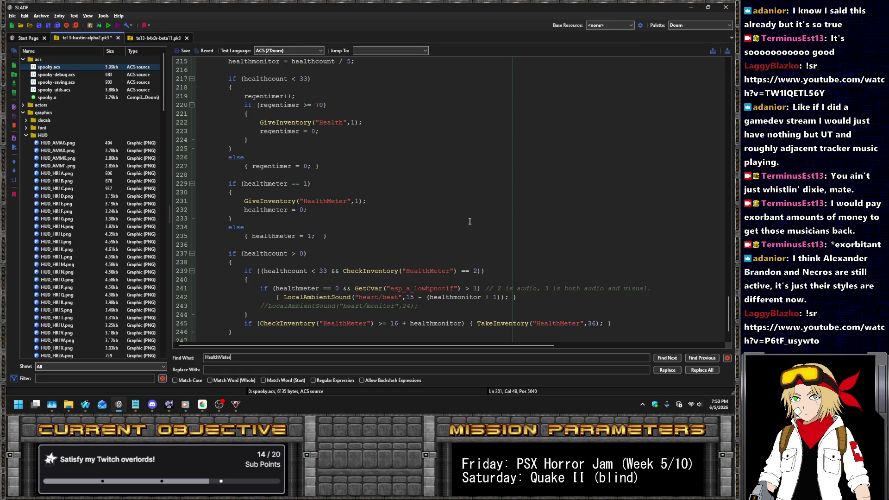
scroll(469, 221, "down", 2)
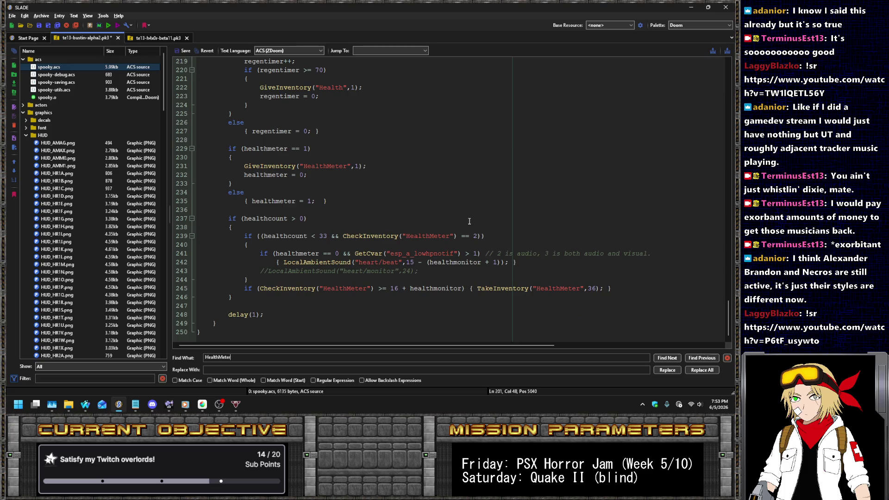
scroll(466, 217, "up", 7)
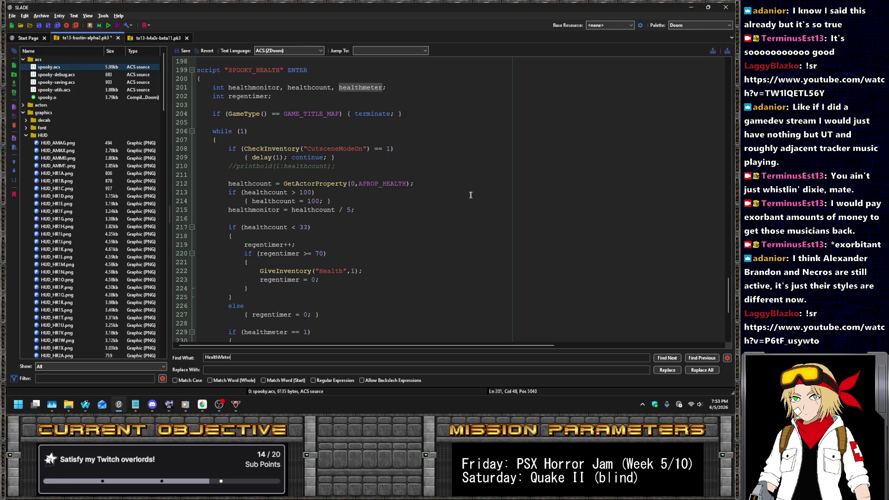
scroll(472, 190, "down", 7)
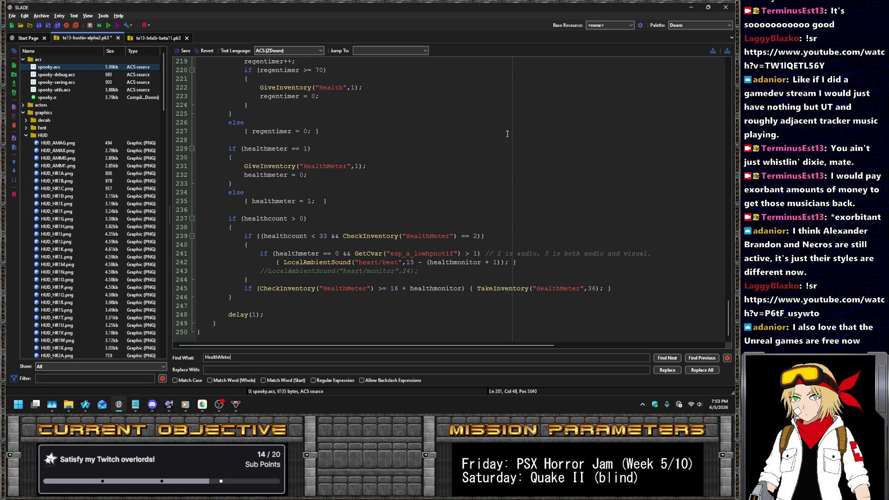
scroll(473, 164, "up", 2)
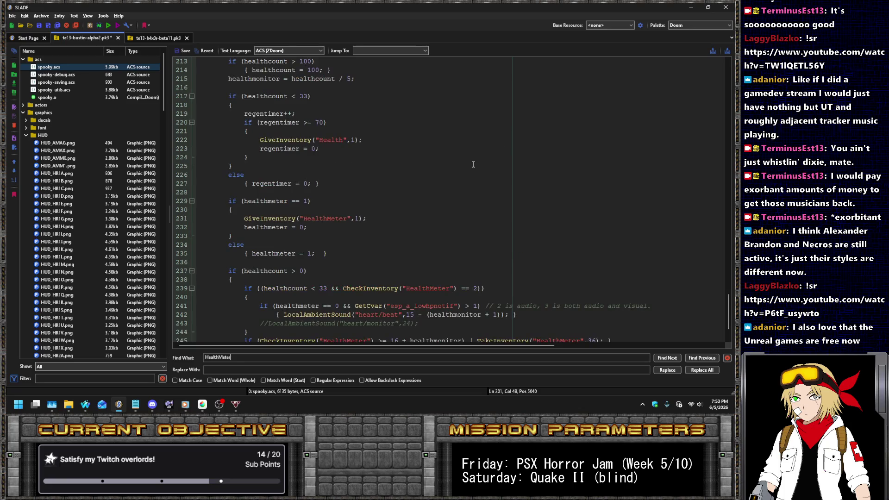
scroll(452, 148, "up", 2)
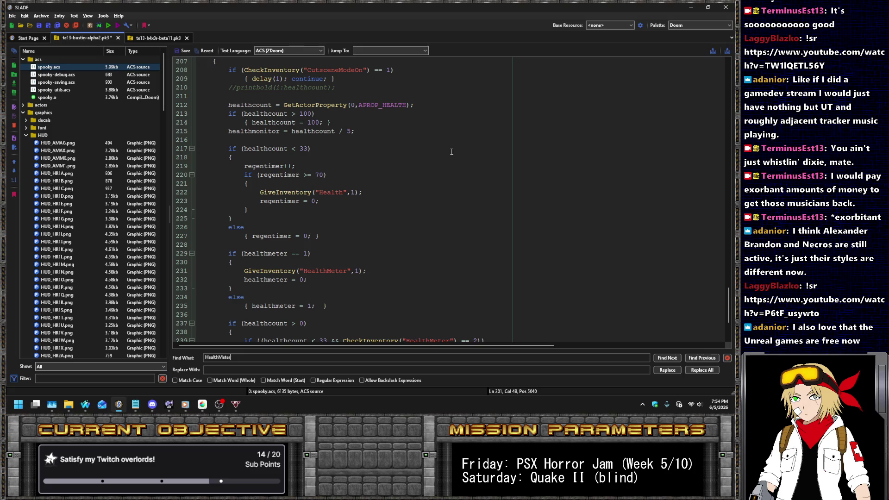
key("alt+Tab")
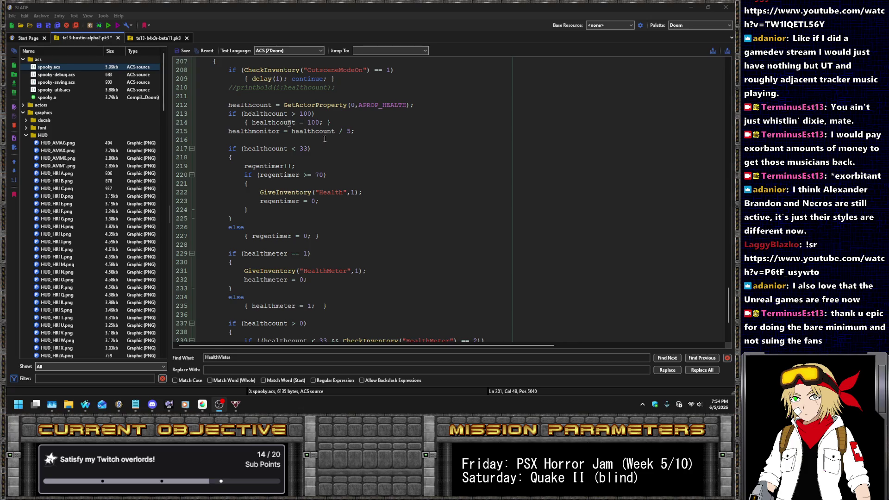
left_click(336, 279)
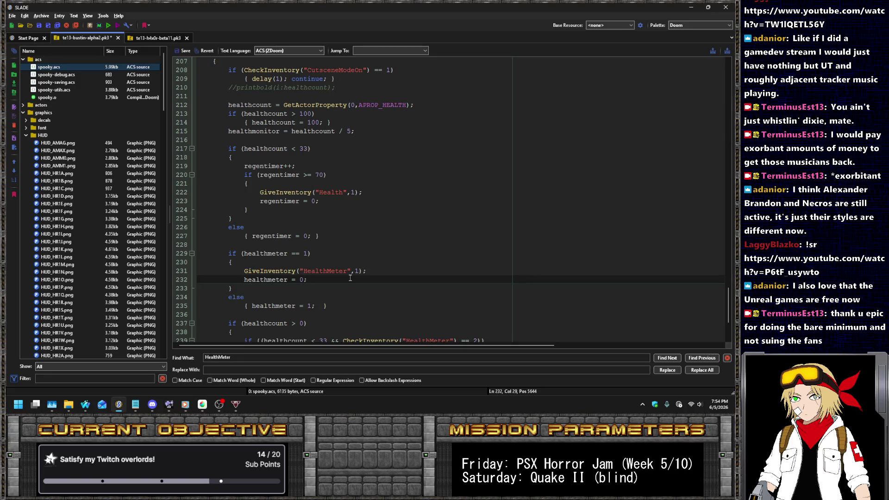
scroll(349, 278, "down", 4)
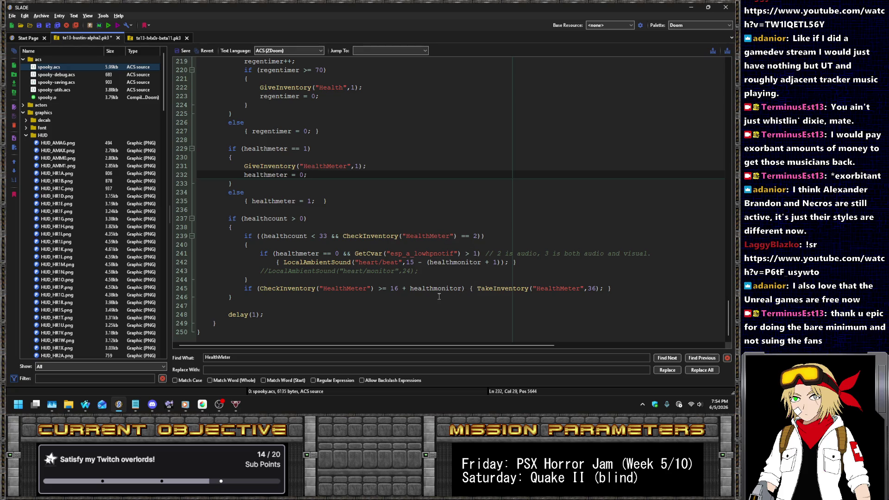
scroll(423, 227, "up", 6)
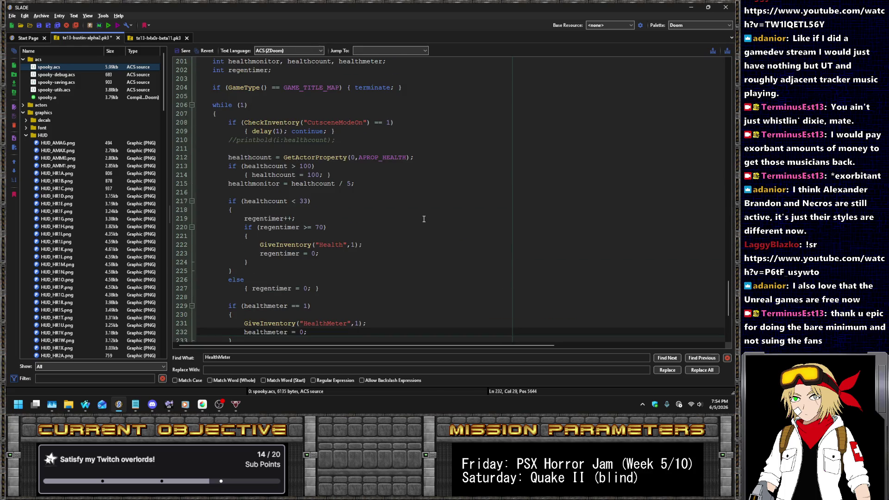
scroll(412, 213, "down", 4)
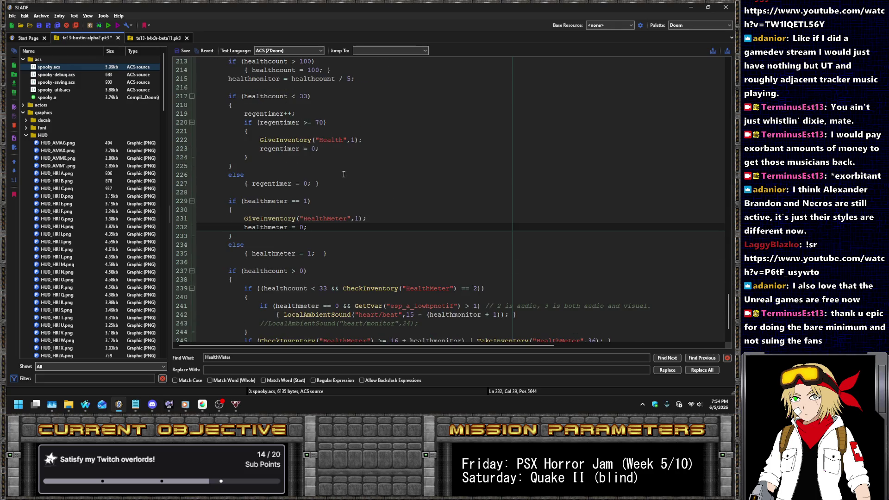
scroll(350, 166, "down", 2)
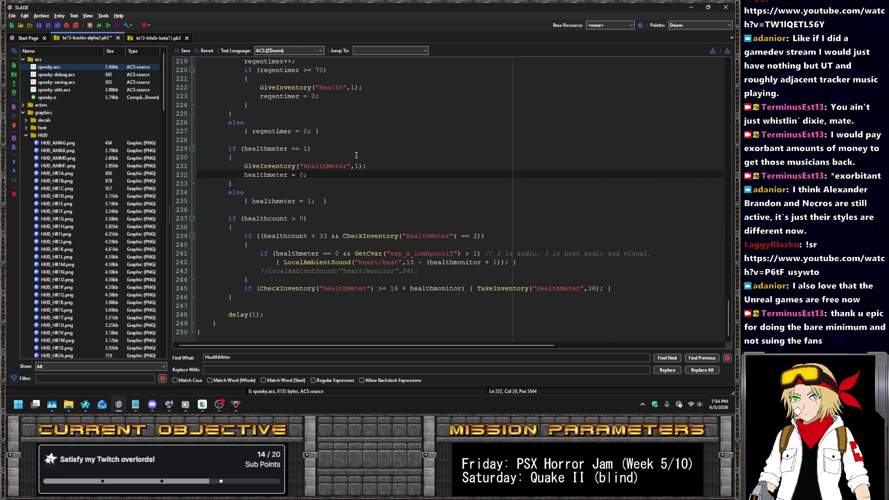
scroll(354, 159, "up", 5)
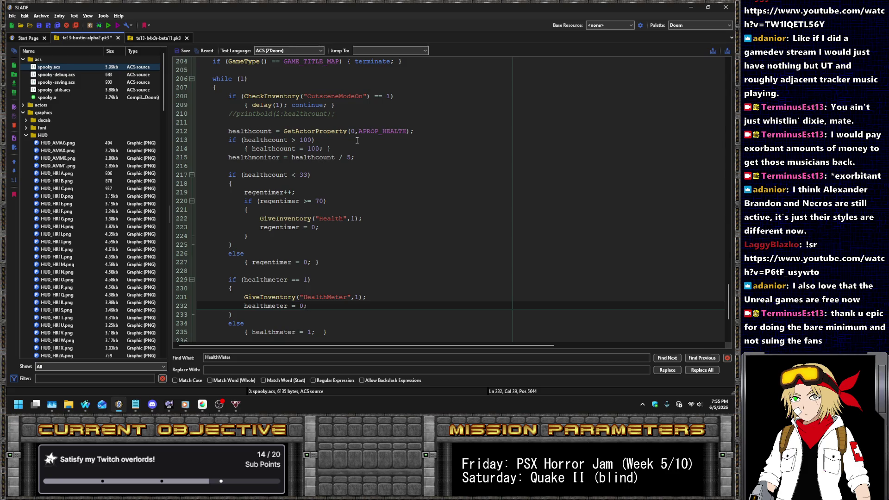
scroll(357, 139, "up", 4)
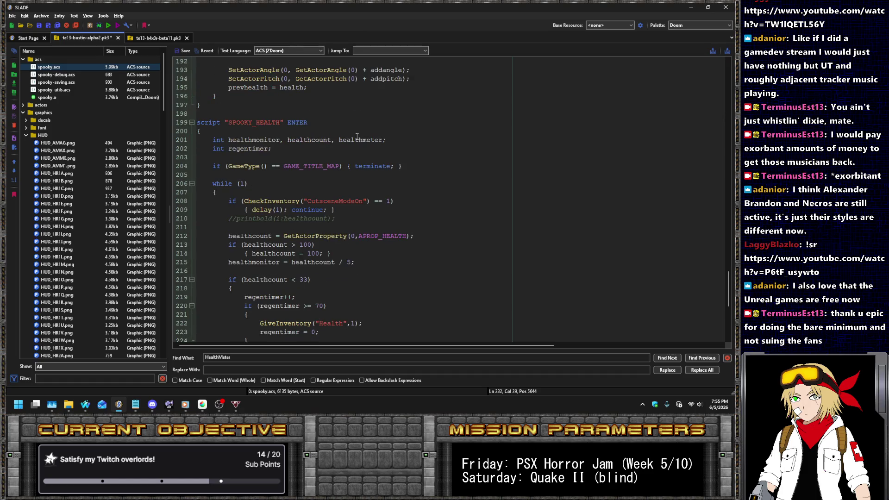
scroll(357, 137, "down", 4)
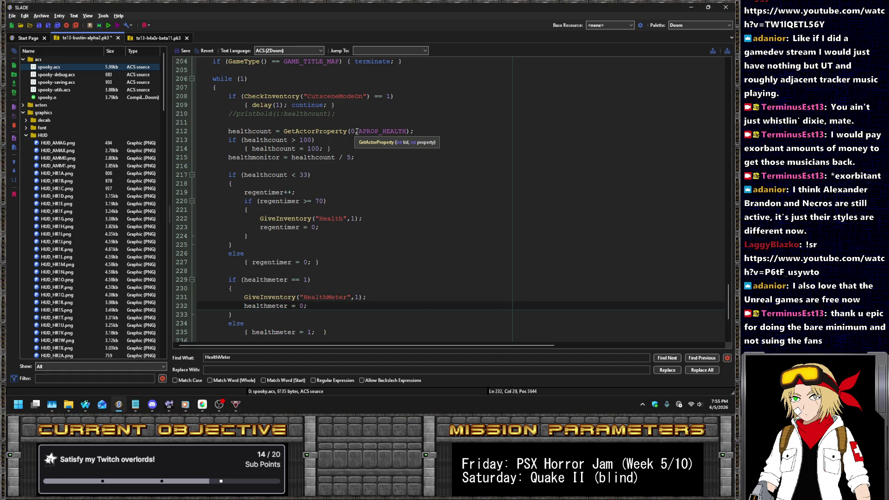
scroll(275, 107, "up", 4)
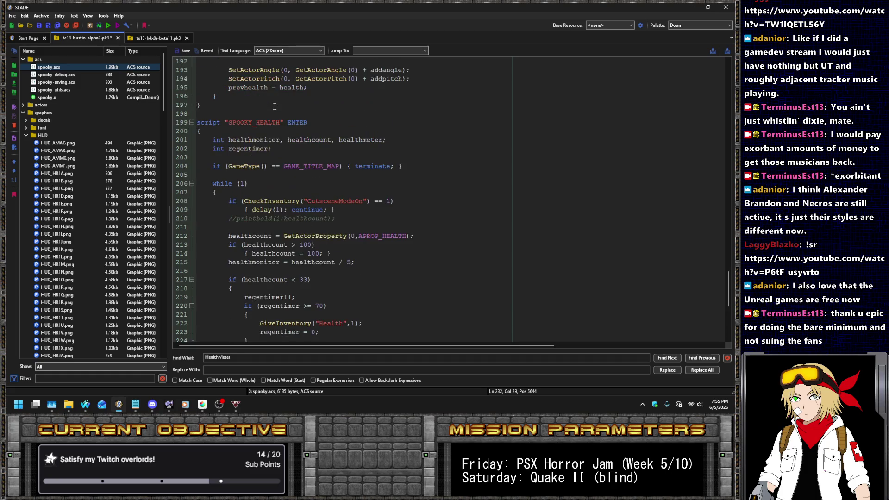
scroll(275, 107, "down", 6)
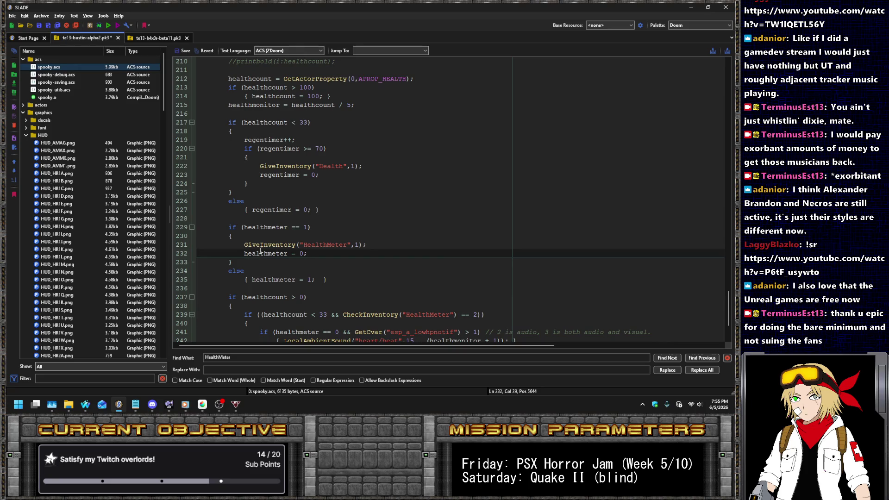
double_click(268, 223)
key("ctrl+f")
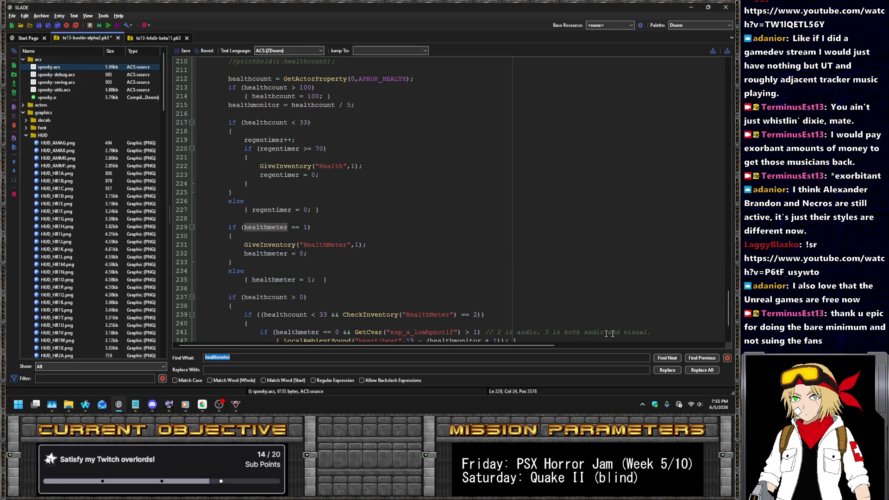
left_click(667, 357)
left_click(667, 358)
left_click(667, 358)
left_click(667, 358)
left_click(667, 358)
left_click(667, 358)
left_click(668, 358)
left_click(668, 358)
left_click(667, 358)
left_click(667, 358)
left_click(667, 358)
scroll(399, 195, "down", 4)
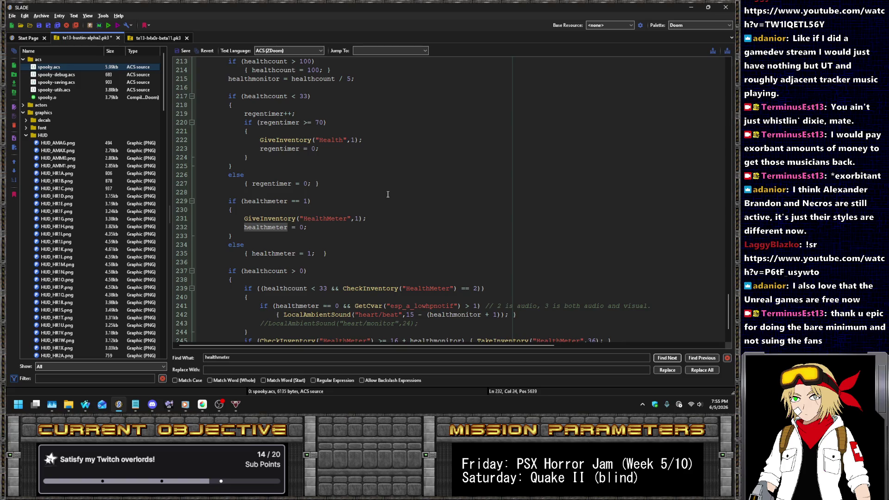
Below line 231, add if (healthcount < 66) giving one extra HealthMeter.
left_click(388, 222)
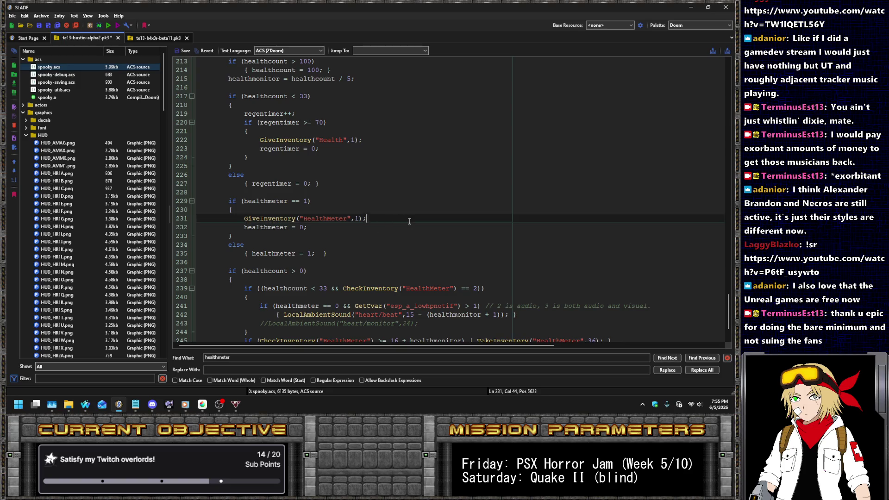
key("Return")
type("if (C")
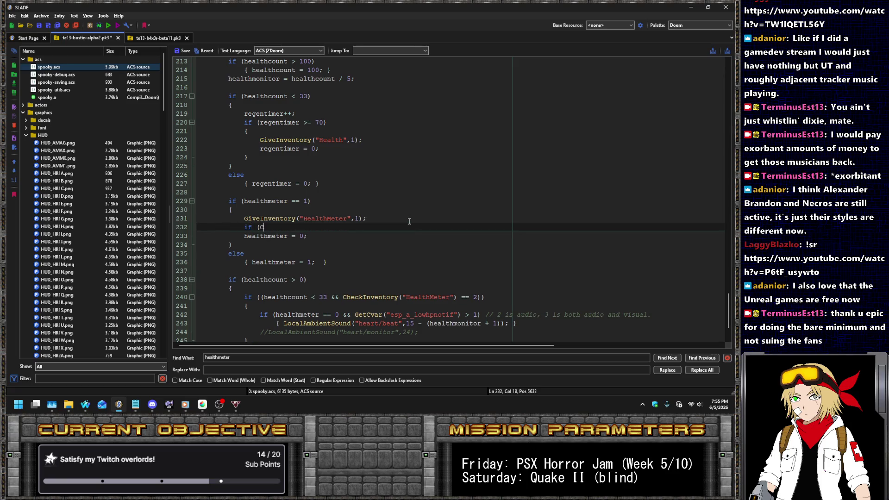
key("BackSpace")
type("healthc")
type("ount < ")
type("66")
left_click(409, 221)
key("Down")
key("Return")
key("Tab")
type("{ GiveInventory(\"HealthMeter\",1); }")
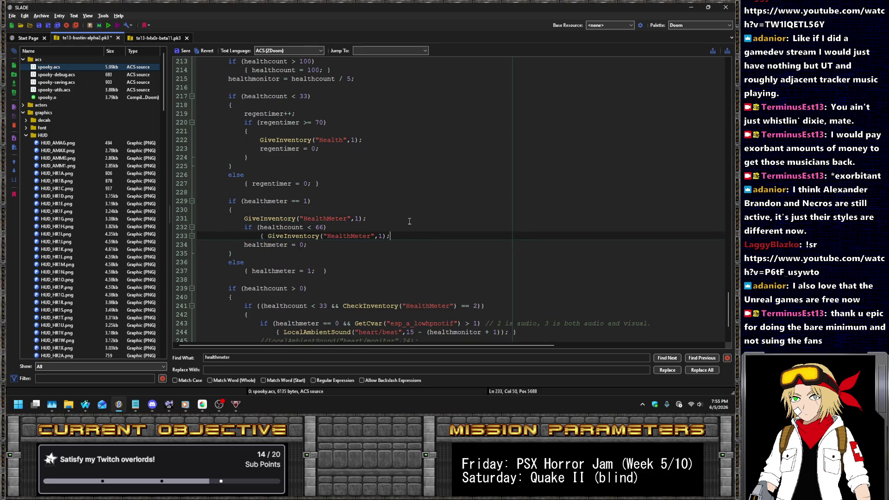
Duplicate that block with the threshold changed to healthcount < 33.
key("shift+Up")
key("shift+Up")
key("ctrl+c")
key("Down")
key("Down")
key("ctrl+v")
key("Up")
key("BackSpace")
key("BackSpace")
type("33")
scroll(406, 212, "down", 3)
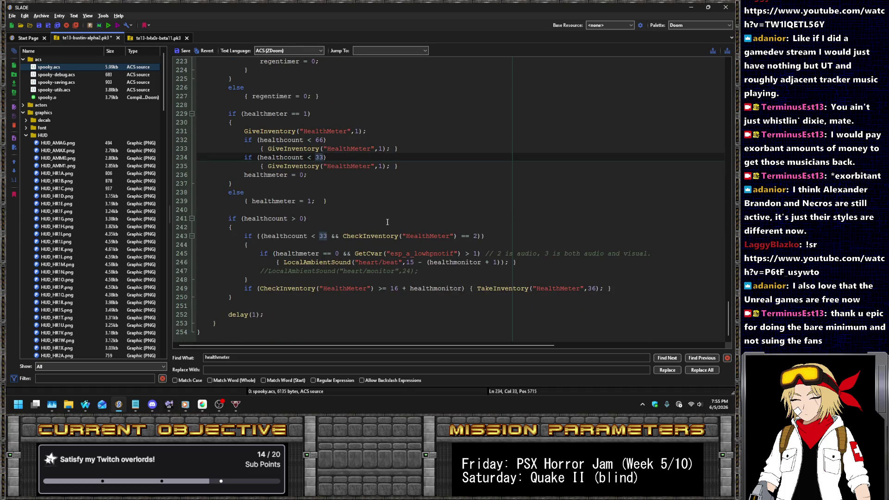
key("XF86AudioLowerVolume")
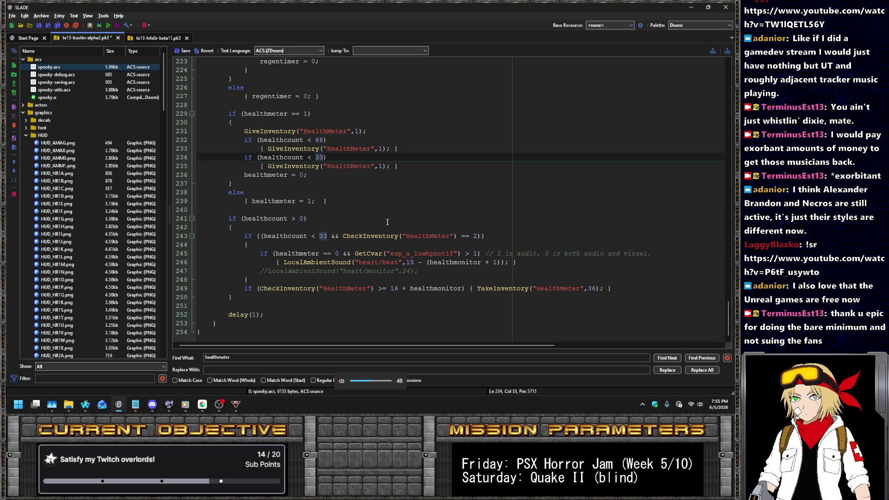
left_click(402, 288)
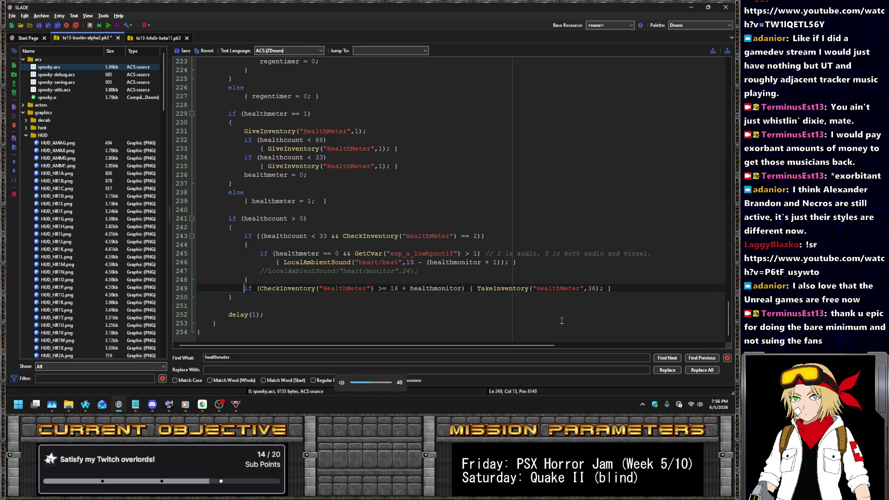
Comment out line 249 and add if (CheckInventory("HealthMeter") >= 36) below it.
key("Home")
type("//")
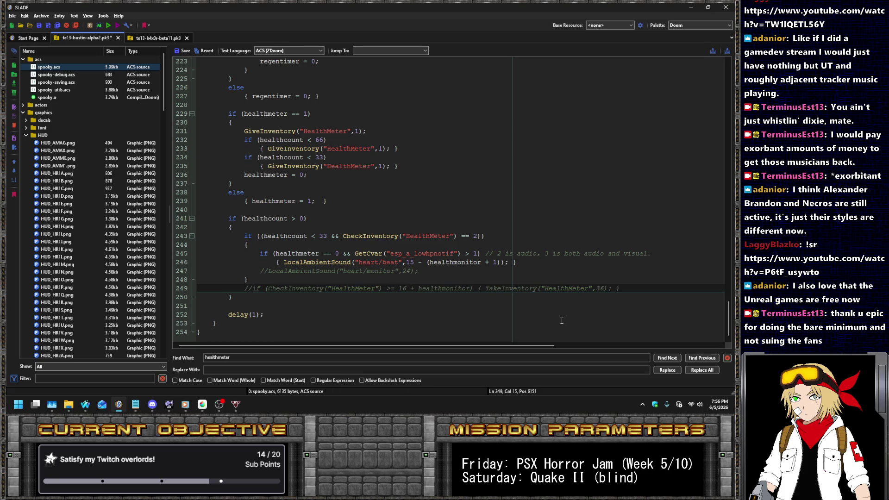
key("End")
key("Return")
type("if (")
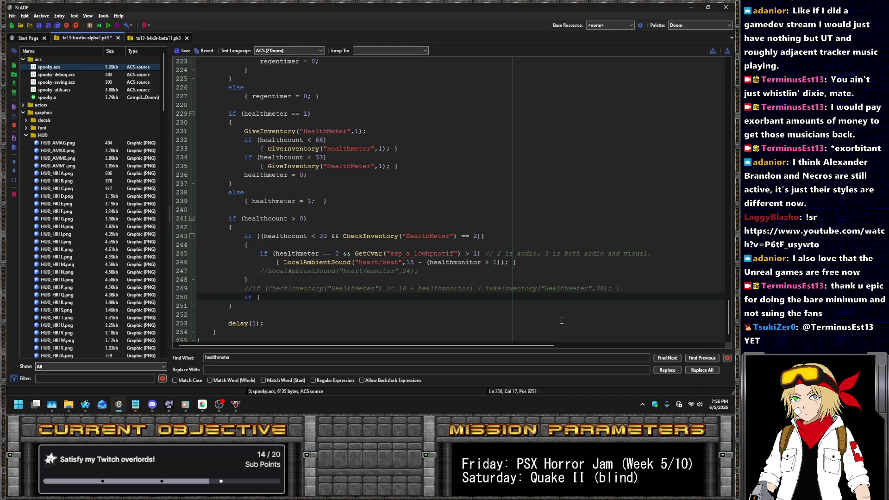
type("CheckInventory(\"")
type("Healt")
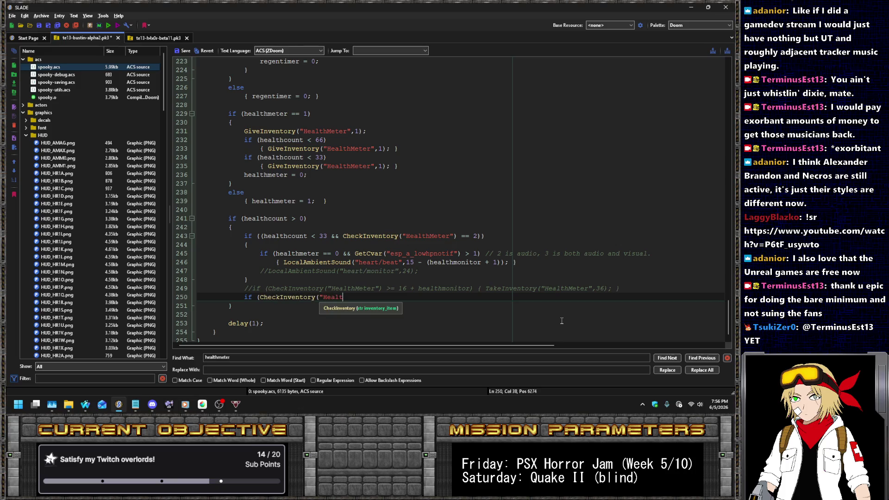
type("hMeter\") >= ")
type("36)")
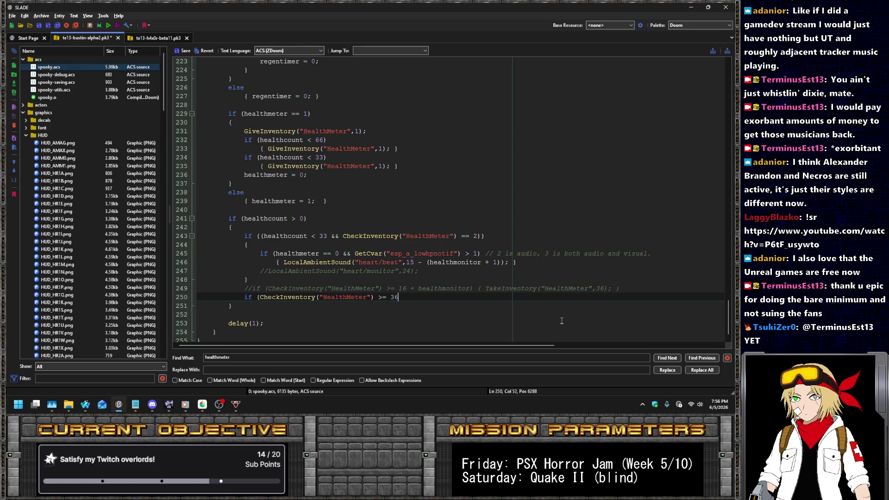
Move the TakeInventory("HealthMeter",36) action under the new >= 36 condition.
key("Up")
key("shift+End")
key("ctrl+x")
key("Down")
key("Return")
key("ctrl+v")
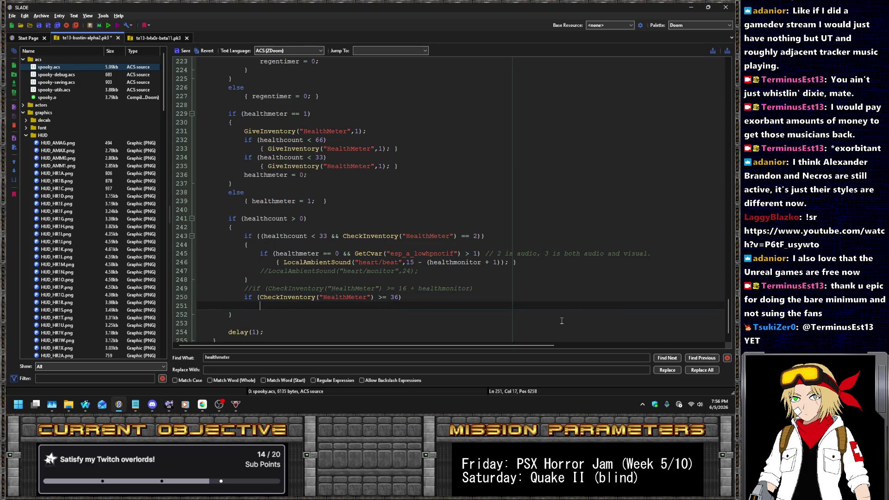
key("BackSpace")
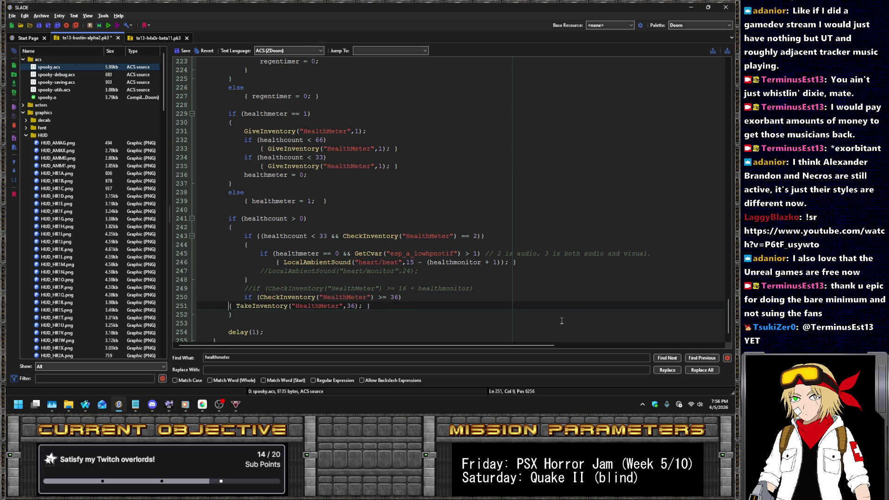
key("alt+Tab")
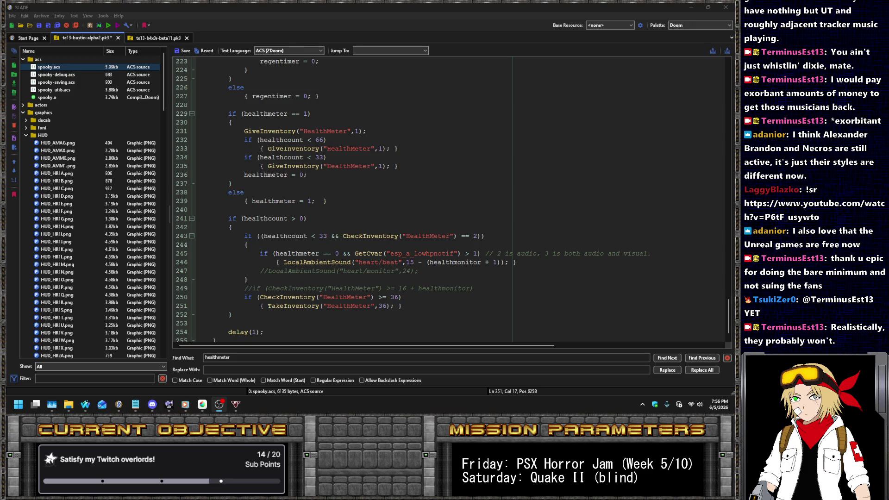
key("alt+Tab")
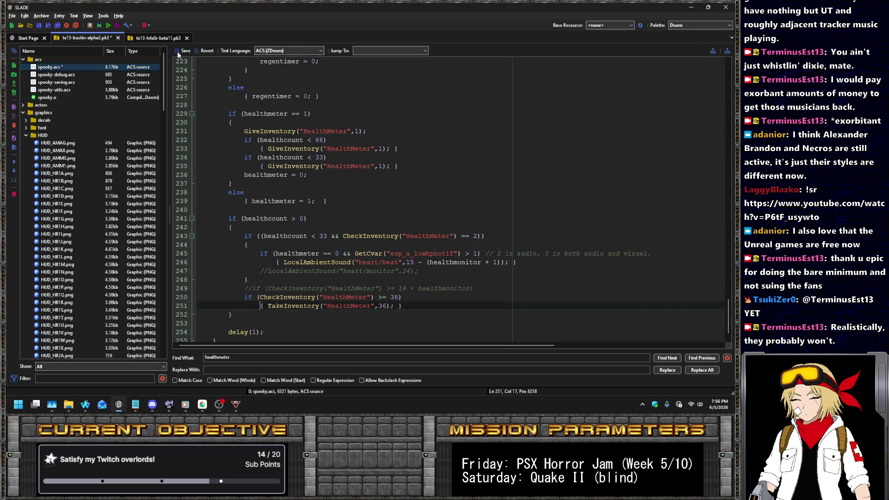
Compile spooky.acs with Script > Compile ACS and save the archive.
left_click(131, 75)
left_click(134, 67)
right_click(143, 70)
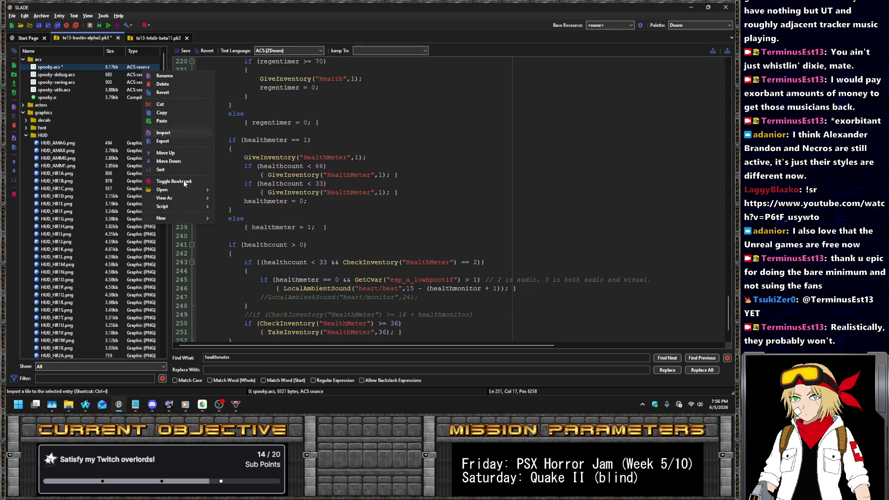
mouse_move(199, 206)
left_click(236, 206)
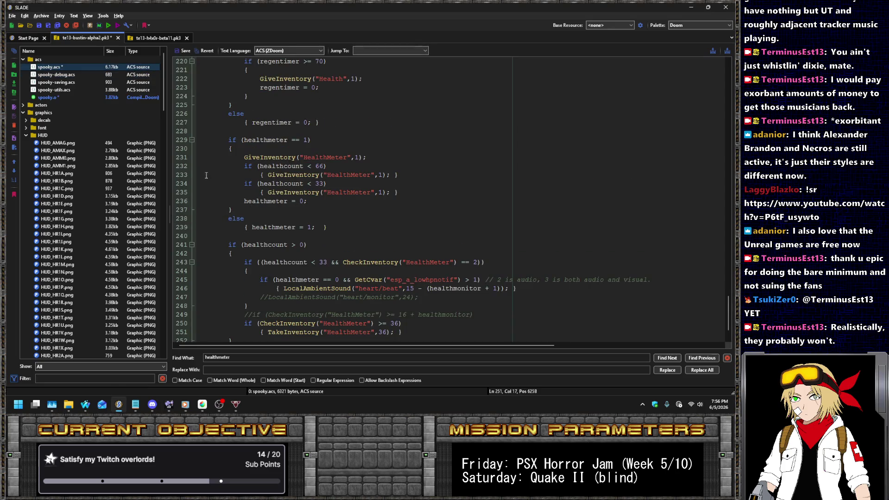
key("ctrl+s")
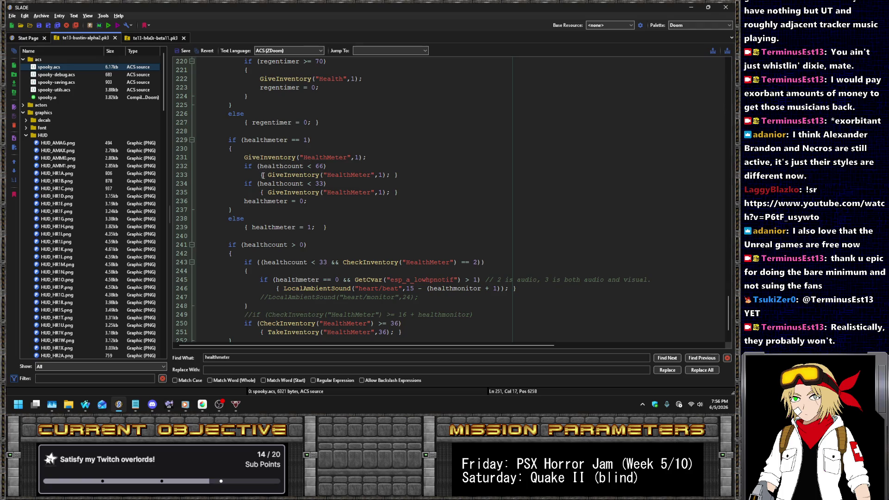
Highlight HealthMeter uses, glance at wep-flashlight.zsc and spooky-debug.acs, then reopen spooky.acs.
double_click(349, 332)
scroll(82, 151, "down", 15)
scroll(87, 158, "down", 20)
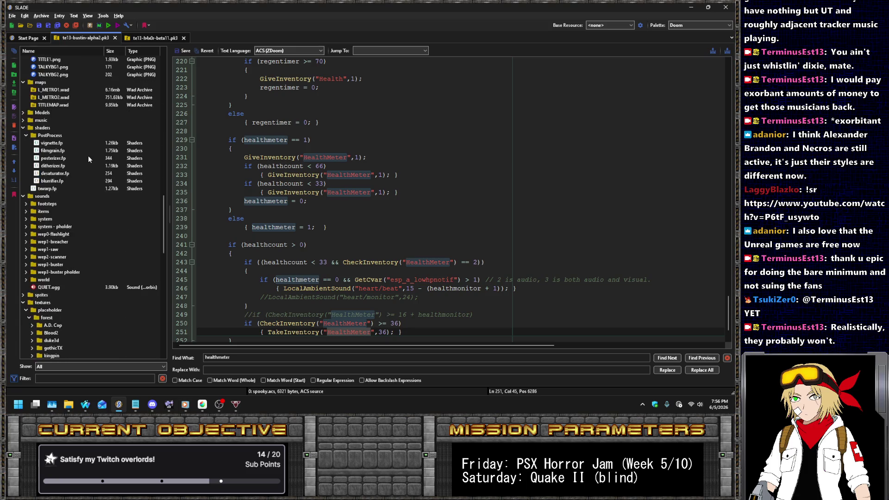
left_click(62, 173)
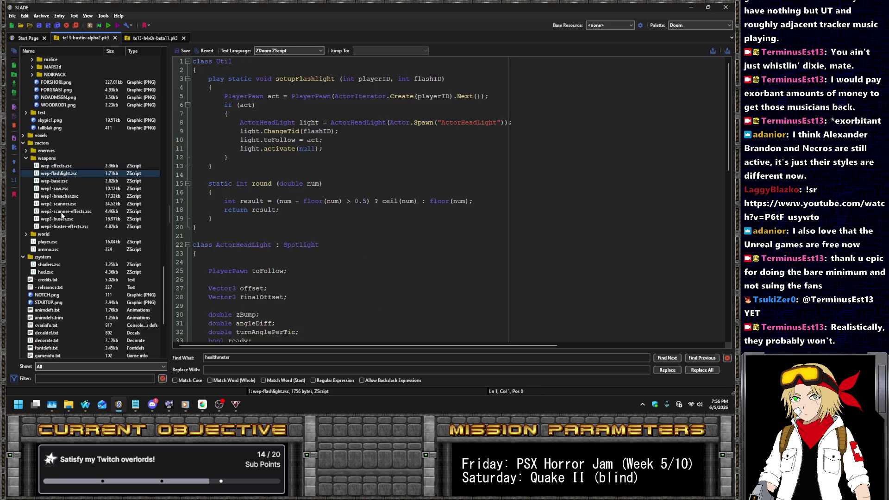
scroll(88, 181, "up", 10)
scroll(104, 184, "up", 15)
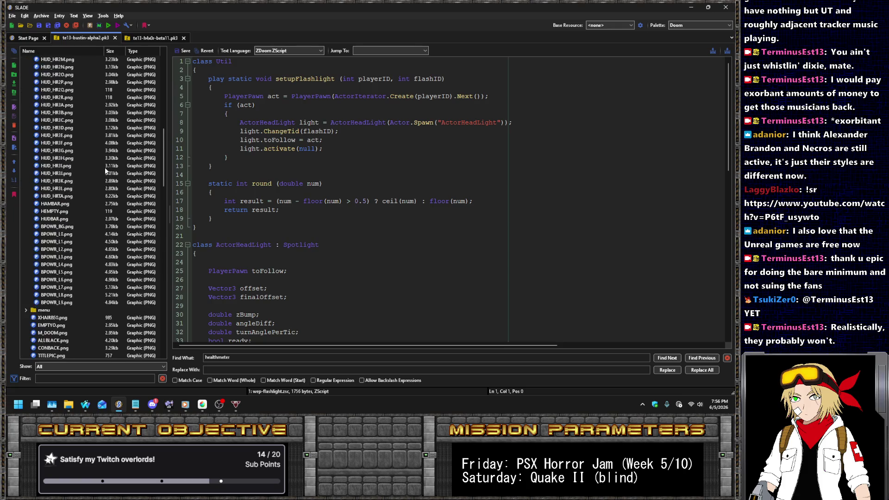
left_click(59, 74)
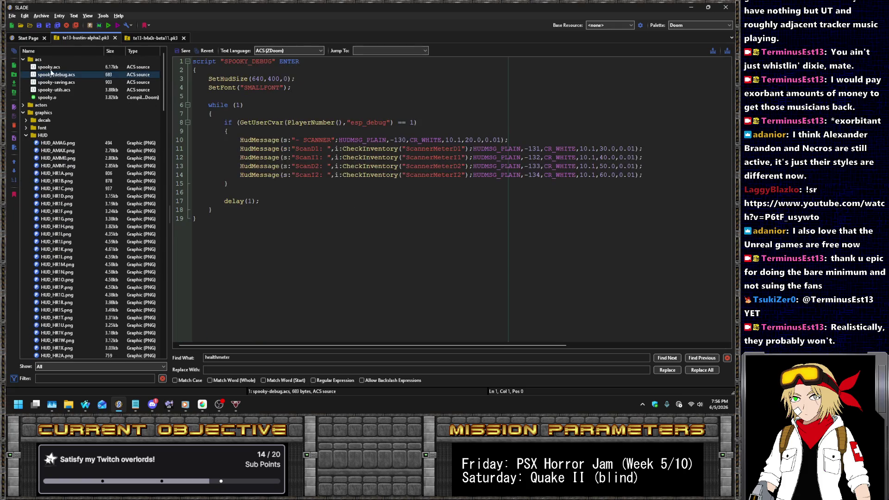
left_click(52, 69)
scroll(410, 275, "down", 3)
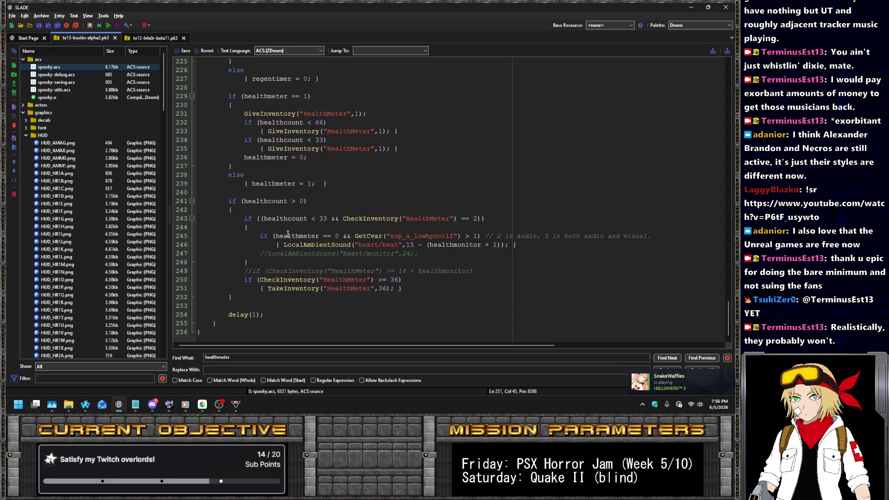
Change the heartbeat check on line 243 from HealthMeter == 2 to == 6.
left_click(478, 218)
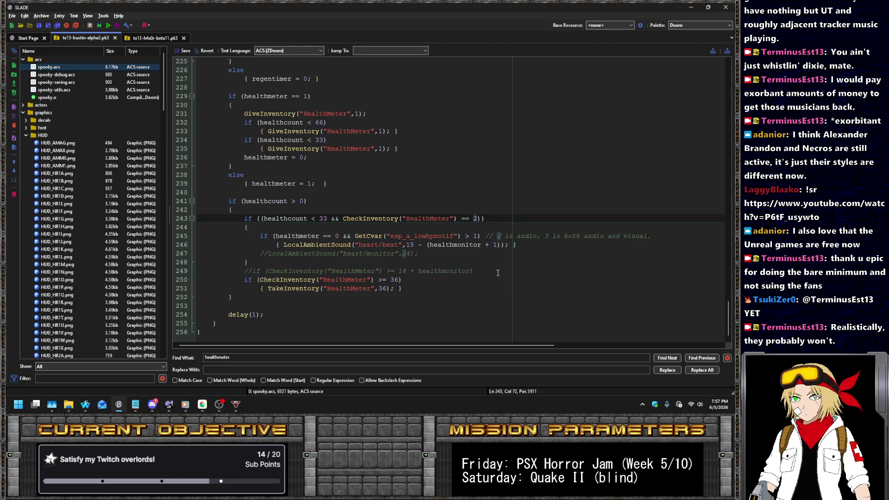
type("6")
key("End")
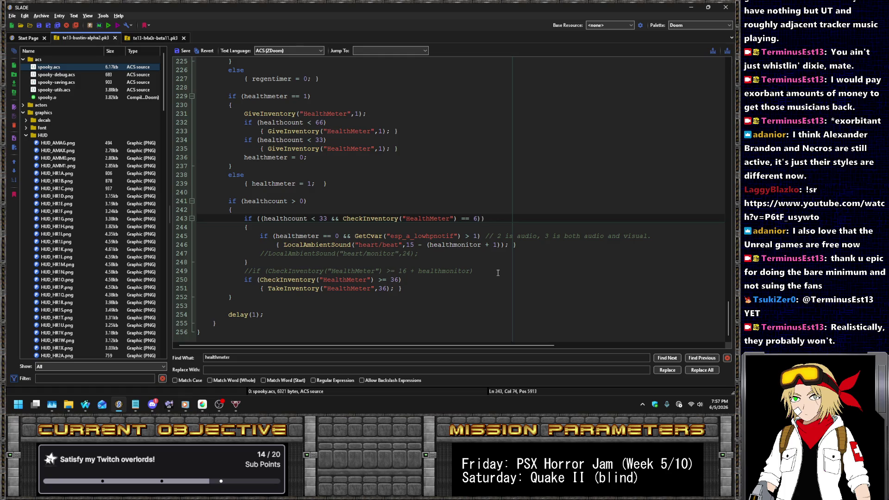
Change the HealthMeter check on line 243 from == 6 to == 0 and save spooky.acs.
key("Left")
key("Left")
key("BackSpace")
type("0")
left_click(183, 53)
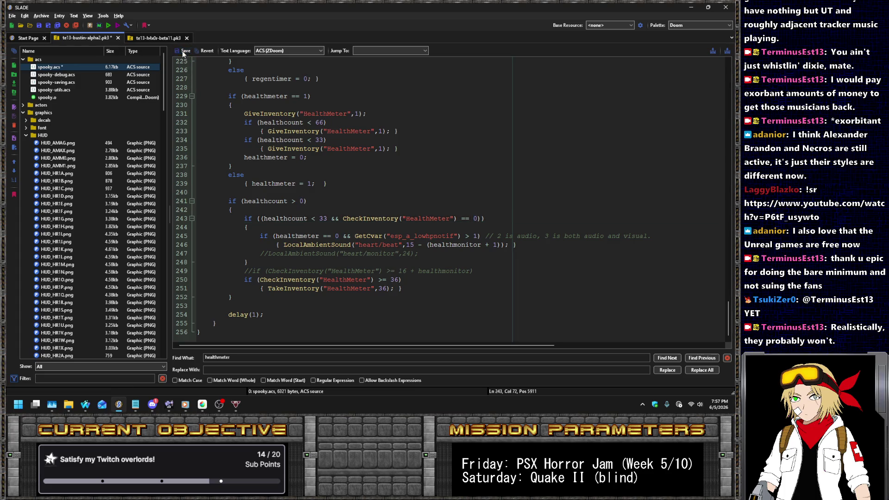
Compile spooky.acs to ACS bytecode via Script > Compile ACS.
left_click(108, 67)
right_click(109, 67)
mouse_move(162, 203)
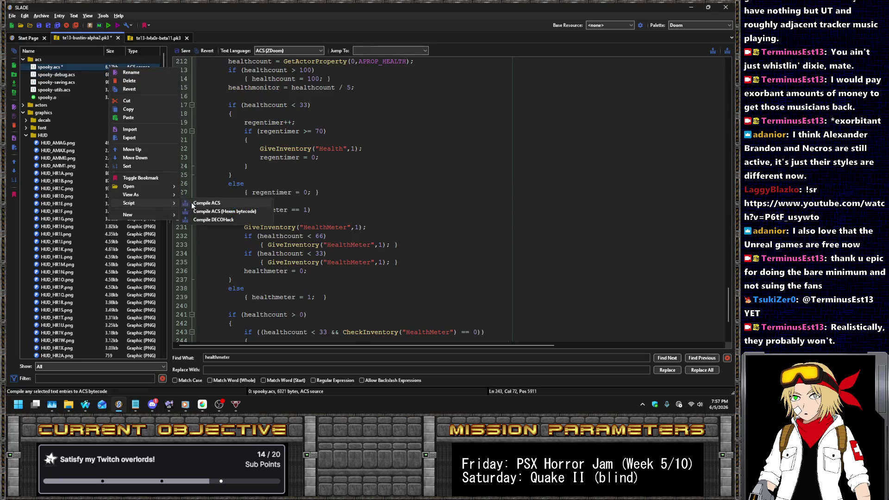
left_click(207, 203)
Open hud.zsc from the entry list in the editor.
scroll(130, 156, "down", 10)
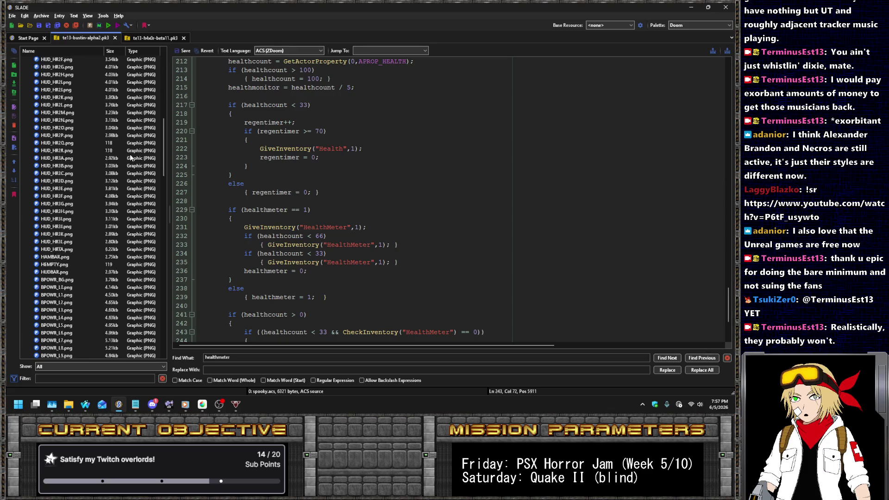
scroll(130, 157, "down", 15)
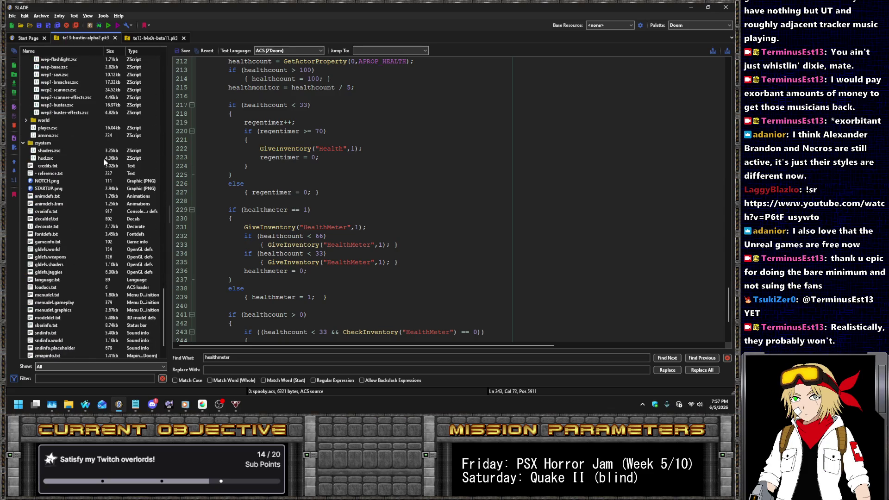
scroll(101, 168, "down", 2)
scroll(77, 198, "up", 3)
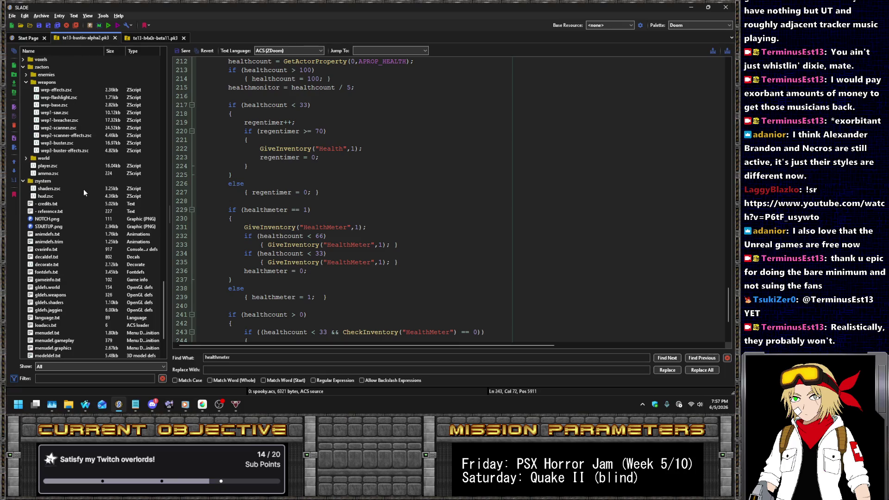
left_click(76, 196)
left_click(389, 157)
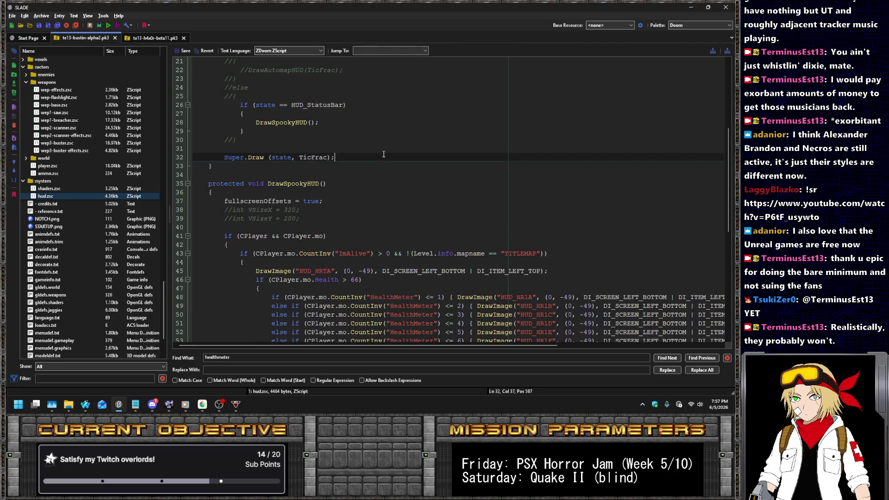
Copy the HealthMeter image chain (lines 47–71) and paste it below the HUD_HR2J line.
scroll(389, 160, "down", 4)
scroll(390, 160, "down", 5)
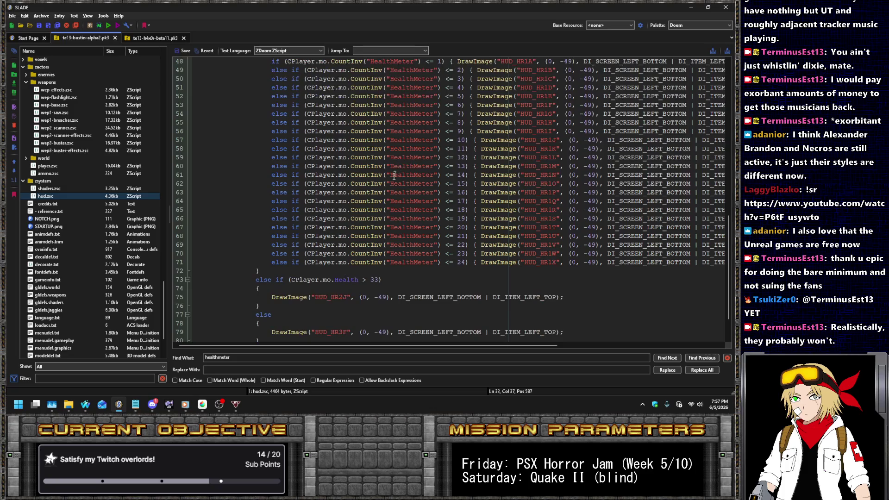
left_click(347, 262)
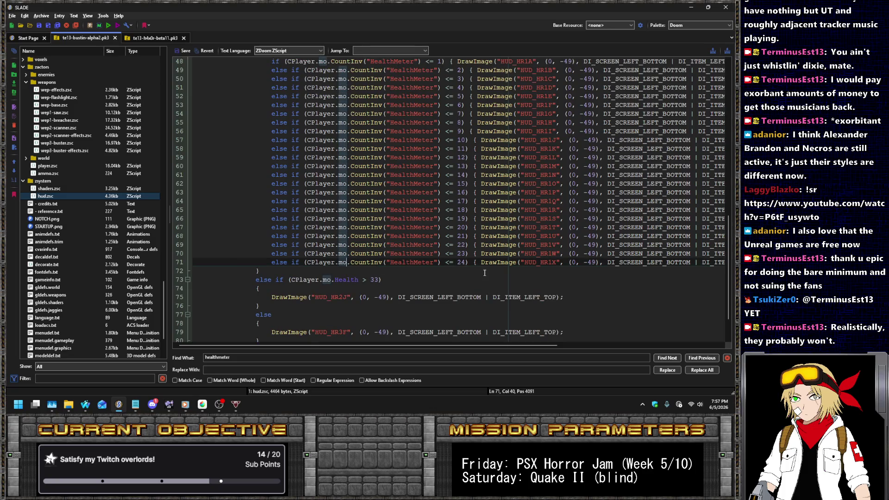
scroll(484, 273, "up", 6)
left_click(293, 213, "shift")
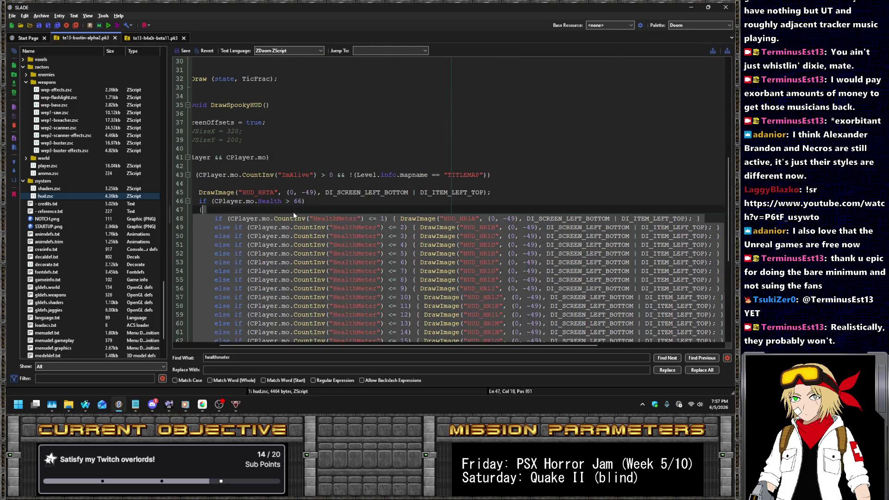
scroll(330, 221, "down", 8)
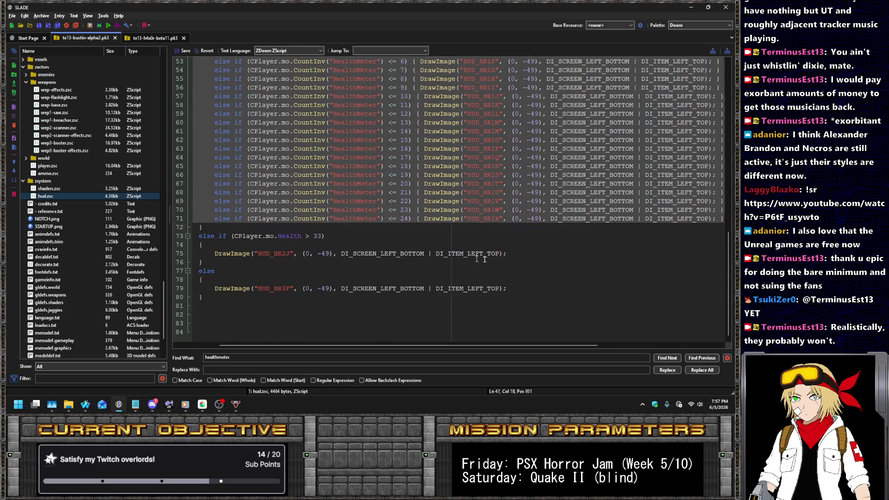
left_click(515, 256)
key("Return")
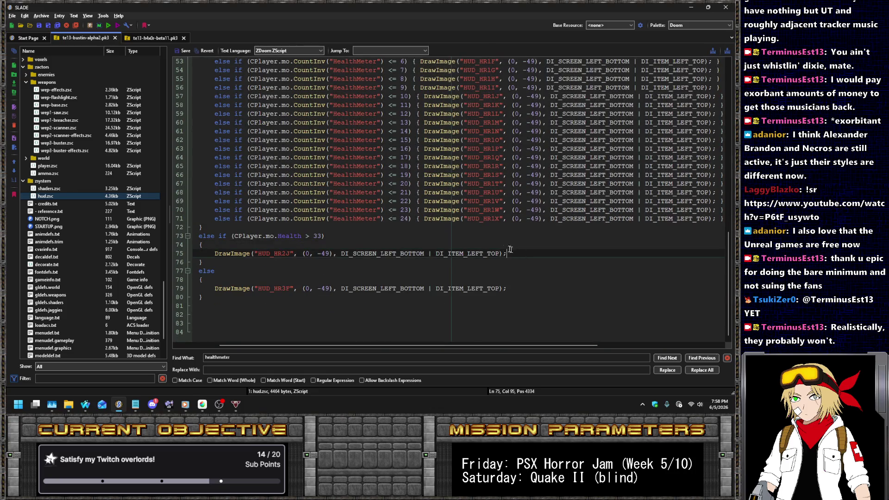
key("ctrl+v")
Set the first four pasted thresholds (lines 76–79) to 2, 4, 6 and 8.
left_click(384, 131)
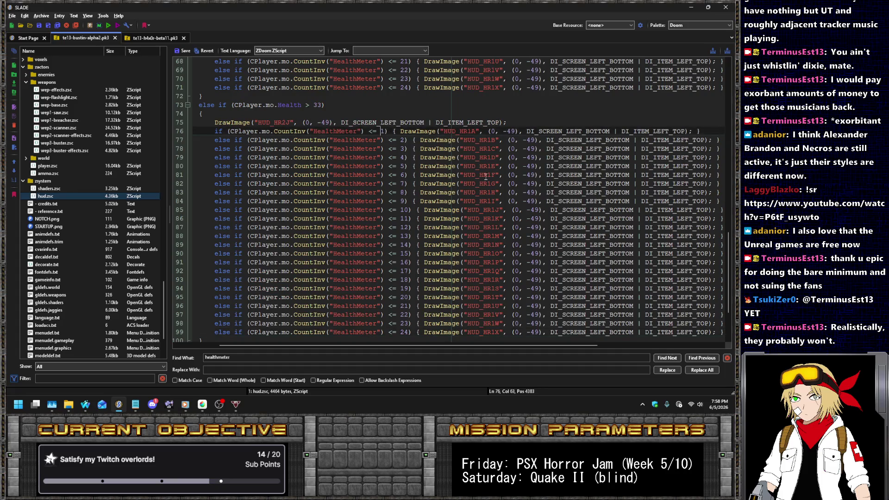
type("2")
key("Down")
key("Delete")
type("4")
key("Down")
key("BackSpace")
type("6")
key("Down")
key("BackSpace")
type("8")
key("Down")
key("Up")
key("Up")
key("Up")
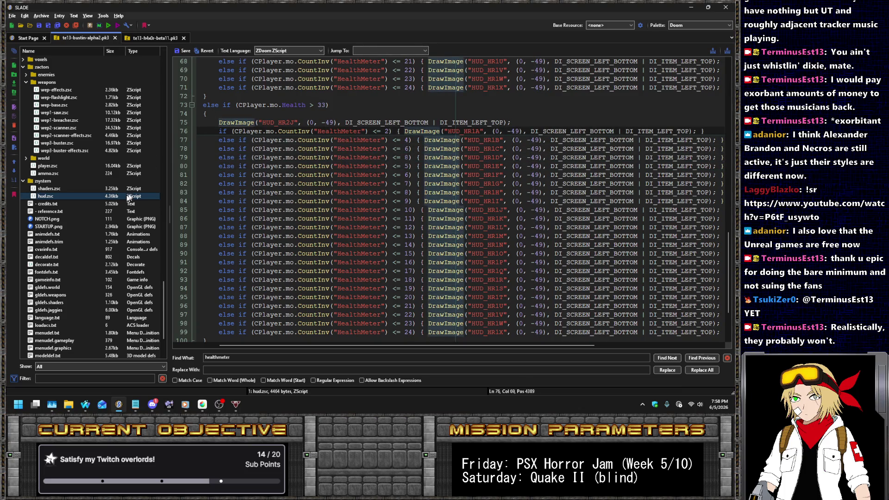
scroll(88, 206, "up", 15)
scroll(91, 174, "up", 12)
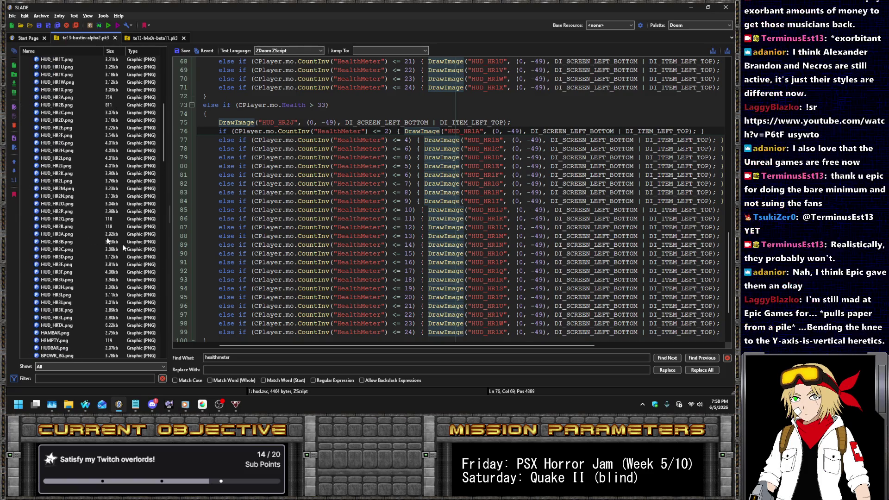
left_click(563, 280)
Delete leftover pasted lines 94–99 and set thresholds on lines 80–84 to 10, 12, 14, 16, 18.
key("End")
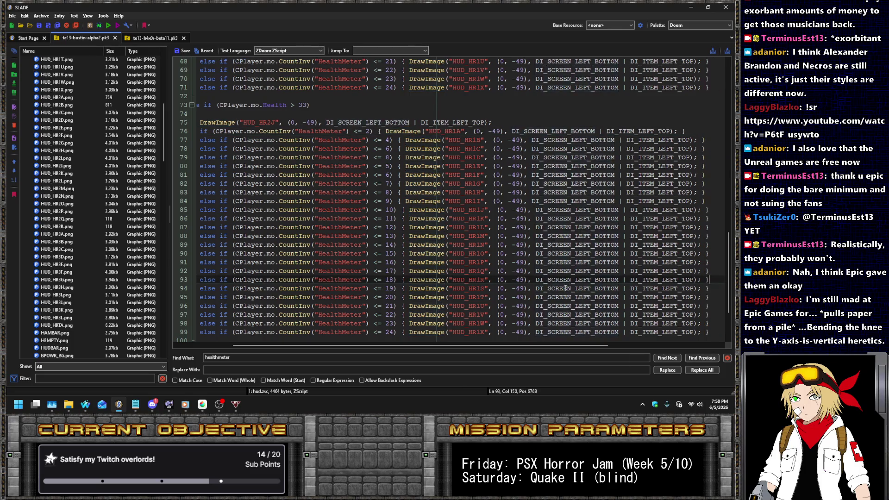
key("shift+Down")
key("shift+Down")
key("shift+Down")
key("Delete")
left_click(391, 166)
key("BackSpace")
type("10")
key("Down")
type("2")
key("Down")
key("Left")
key("BackSpace")
type("14")
key("Down")
key("Left")
key("Left")
type("1")
key("Right")
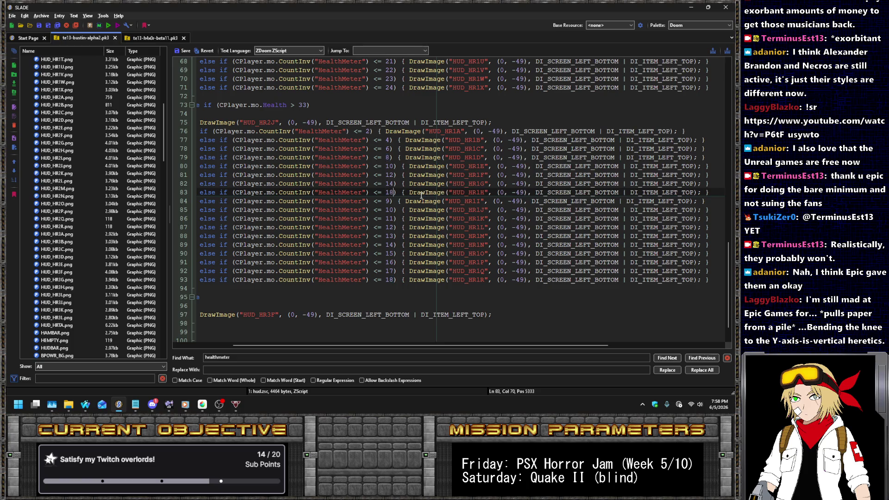
key("BackSpace")
type("6")
key("Down")
key("Left")
key("BackSpace")
type("18")
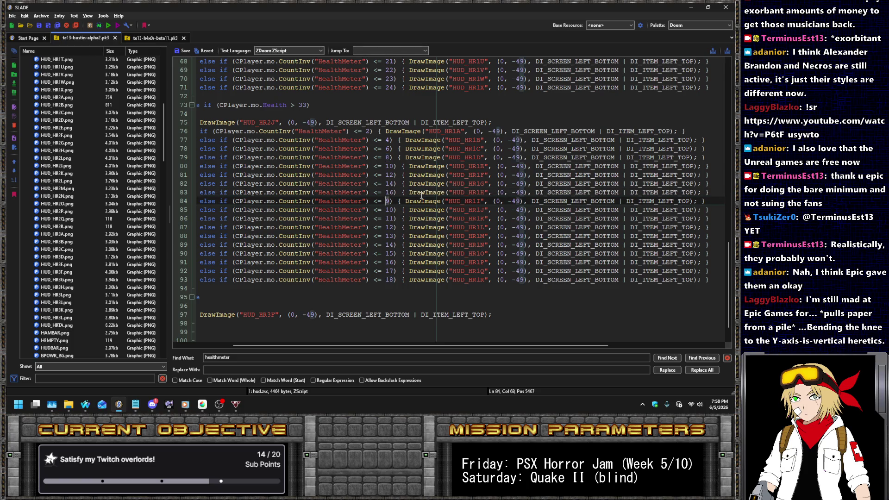
Set thresholds on lines 85–93 to 20, 22, 24, 26, 28, 30, 32, 34 and 36.
key("Down")
key("BackSpace")
key("BackSpace")
type("20")
key("Down")
key("BackSpace")
key("BackSpace")
type("22")
key("Down")
key("Left")
key("Left")
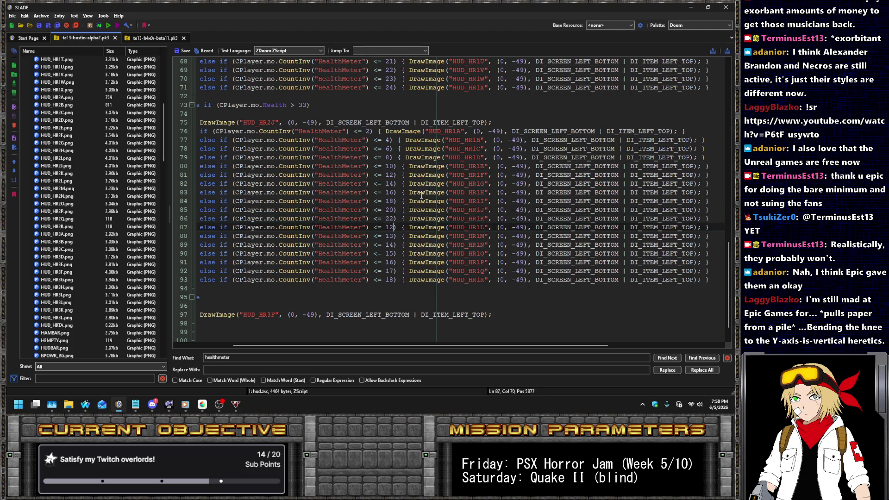
type("24")
key("Down")
key("BackSpace")
key("BackSpace")
type("26")
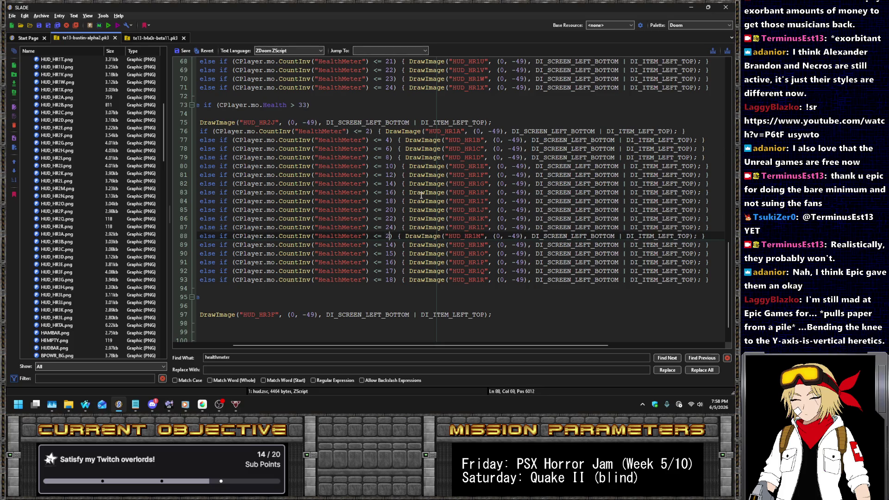
key("Down")
key("BackSpace")
key("BackSpace")
type("28")
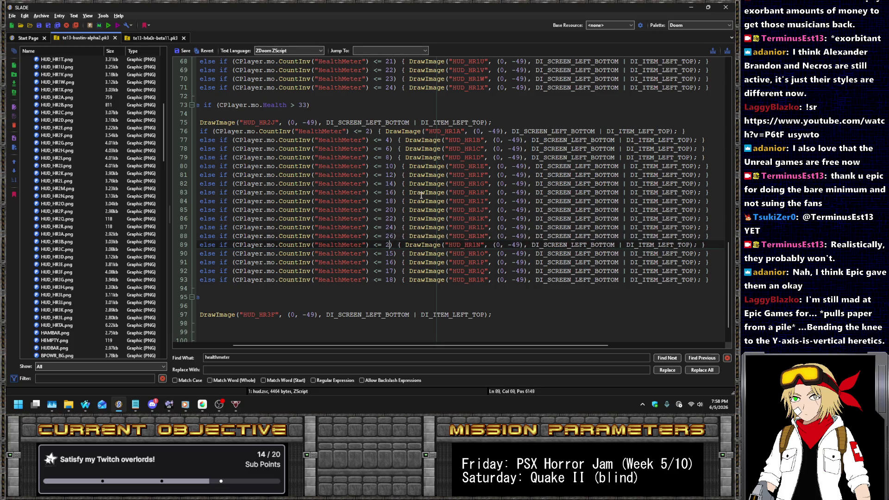
key("Down")
key("BackSpace")
key("BackSpace")
type("30")
key("Down")
key("shift+Left")
key("shift+Left")
type("32")
key("Down")
key("shift+Left")
key("shift+Left")
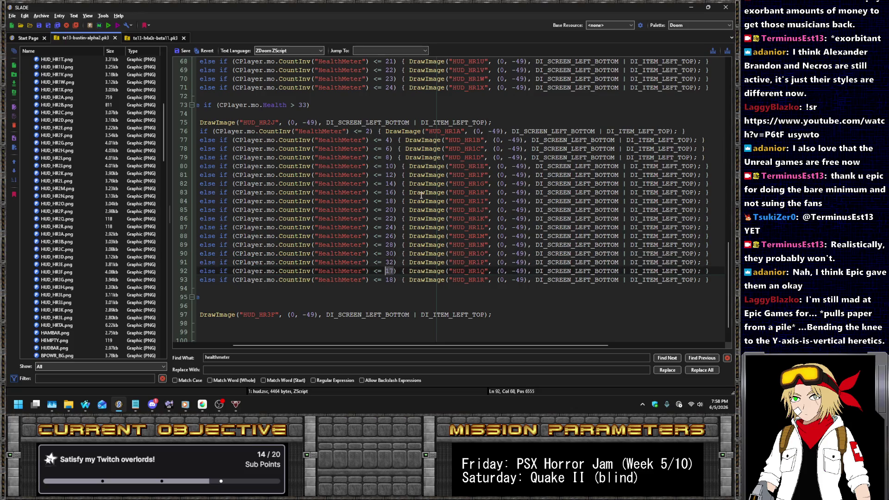
type("35")
key("BackSpace")
type("4")
key("Down")
key("shift+Left")
key("shift+Left")
type("36")
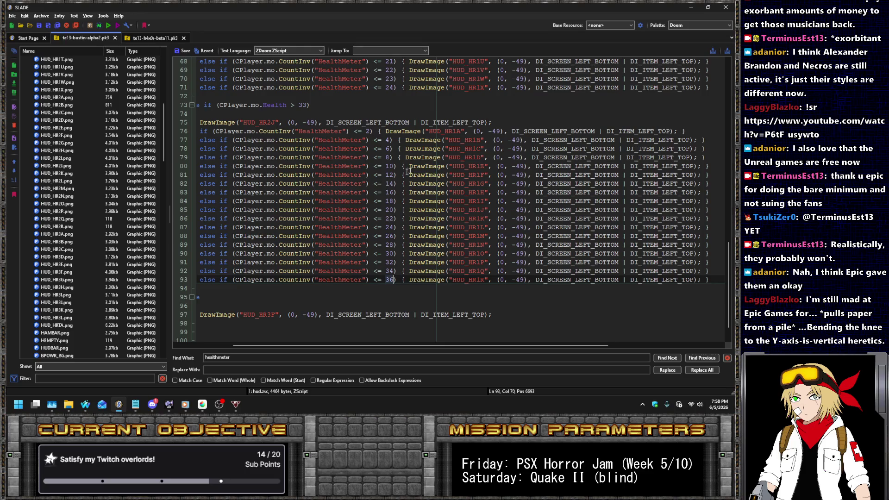
scroll(429, 202, "up", 12)
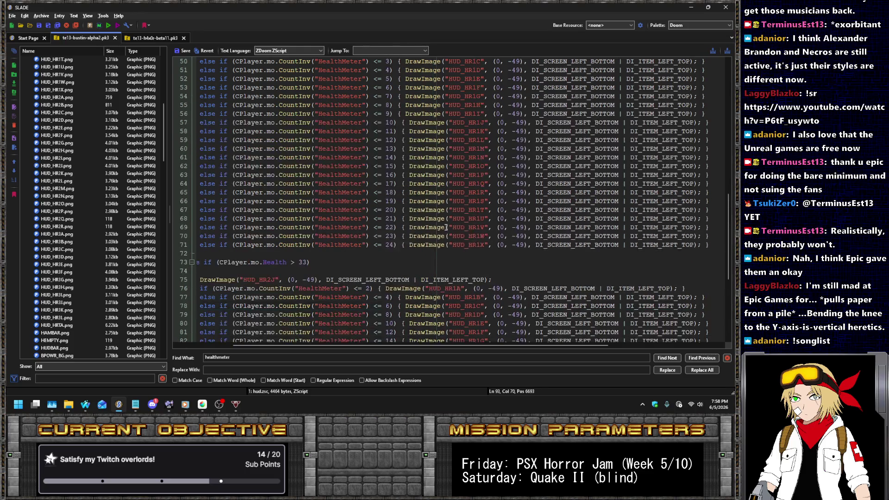
scroll(446, 227, "down", 9)
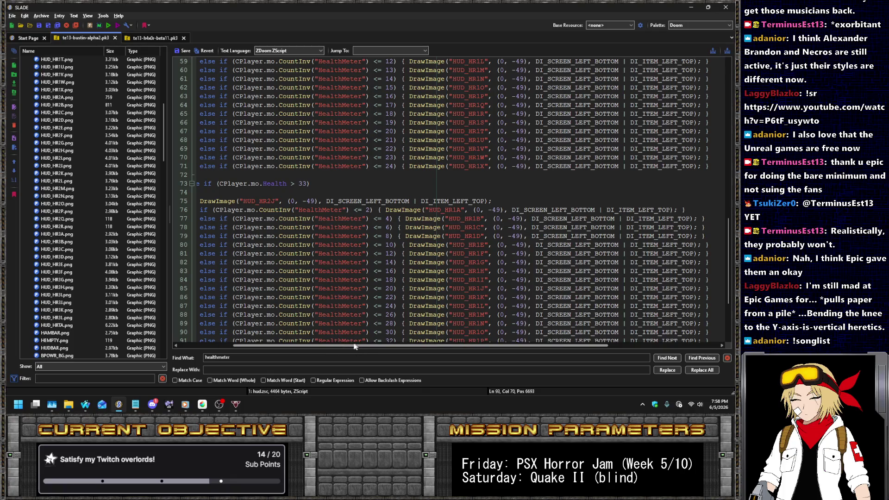
left_click_drag(348, 345, 311, 342)
Delete the stray HUD_HR2J draw statement and make line 75 draw HUD_HR2A.
left_click(557, 201)
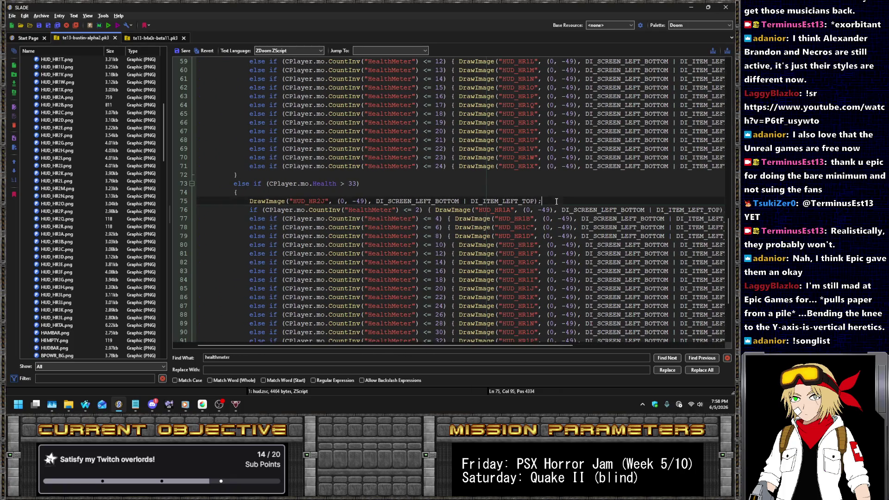
key("shift+Up")
key("BackSpace")
key("Down")
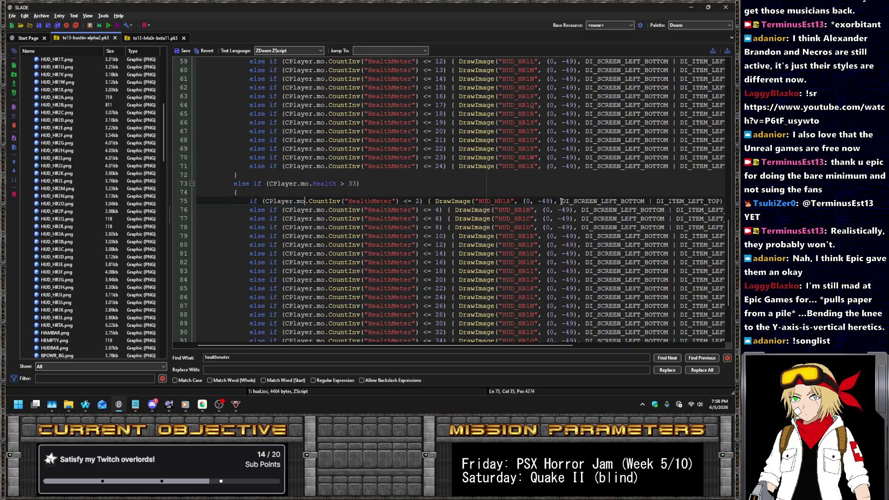
key("Right")
key("Right")
key("Right")
key("Delete")
type("3")
key("Down")
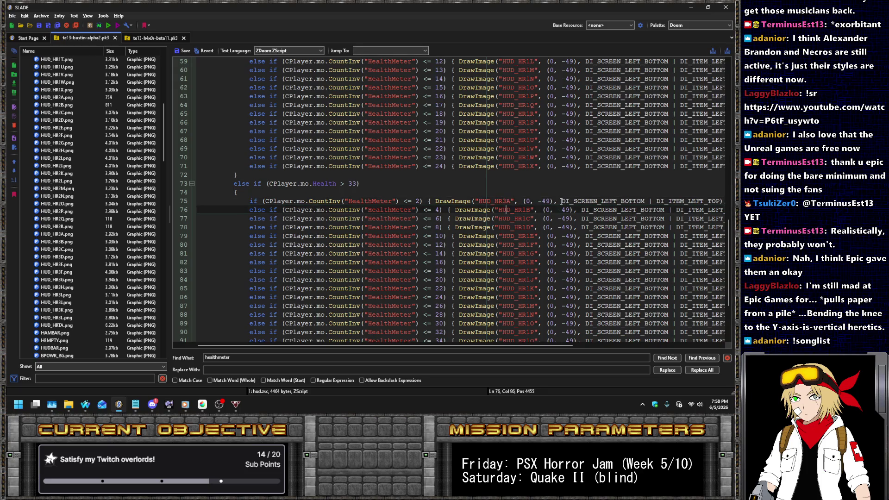
key("Up")
key("Left")
key("Left")
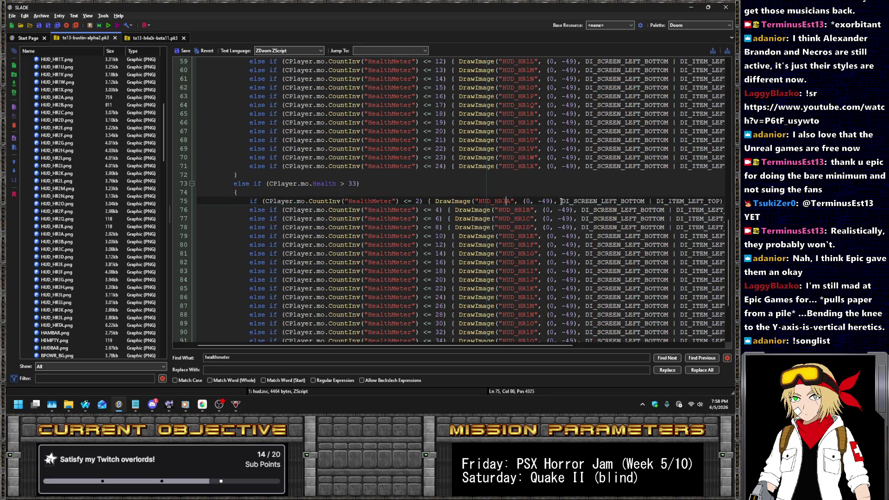
key("BackSpace")
type("2")
Renumber the next image names, HUD_HR1B through HUD_HR1J, to the HUD_HR2 series.
key("Down")
key("Delete")
type("2")
key("Down")
key("BackSpace")
type("2")
key("Down")
key("BackSpace")
type("2")
key("Down")
key("Delete")
type("2")
key("Down")
key("BackSpace")
type("2")
key("Down")
key("BackSpace")
type("2")
key("Down")
key("BackSpace")
type("2")
key("Down")
key("Left")
key("Delete")
type("2")
key("Down")
key("BackSpace")
type("2")
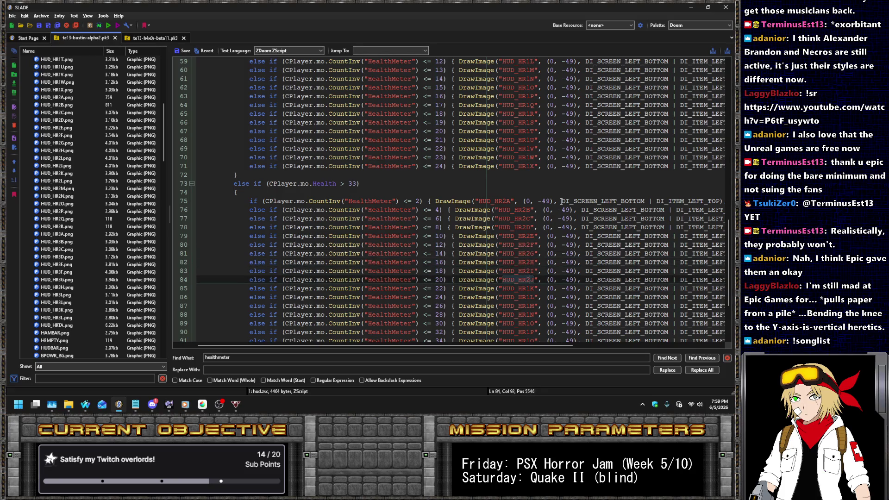
Renumber the remaining images from HUD_HR1K onward to end at HUD_HR2R, then switch to Discord.
key("Down")
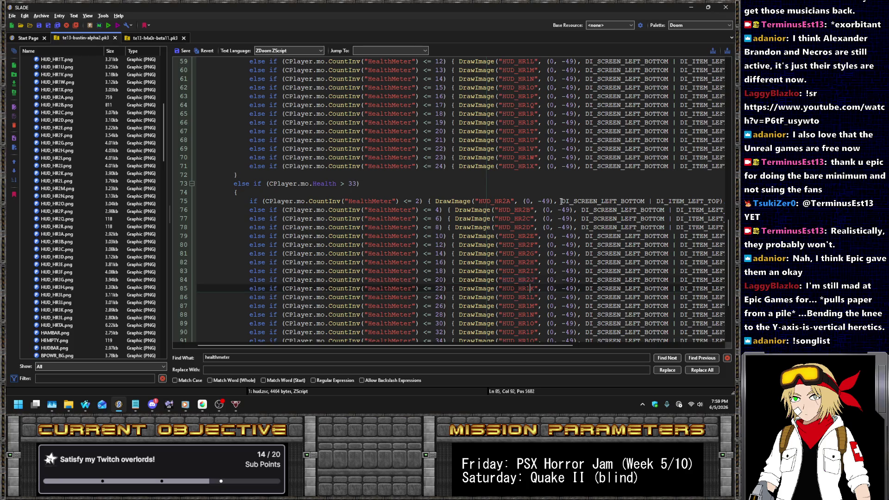
key("BackSpace")
type("2")
key("Down")
key("BackSpace")
type("2")
key("Down")
key("Left")
key("Delete")
type("2")
key("Down")
key("BackSpace")
type("2")
key("Down")
key("BackSpace")
type("2")
key("Down")
key("BackSpace")
type("2")
key("Down")
key("BackSpace")
type("2")
key("Down")
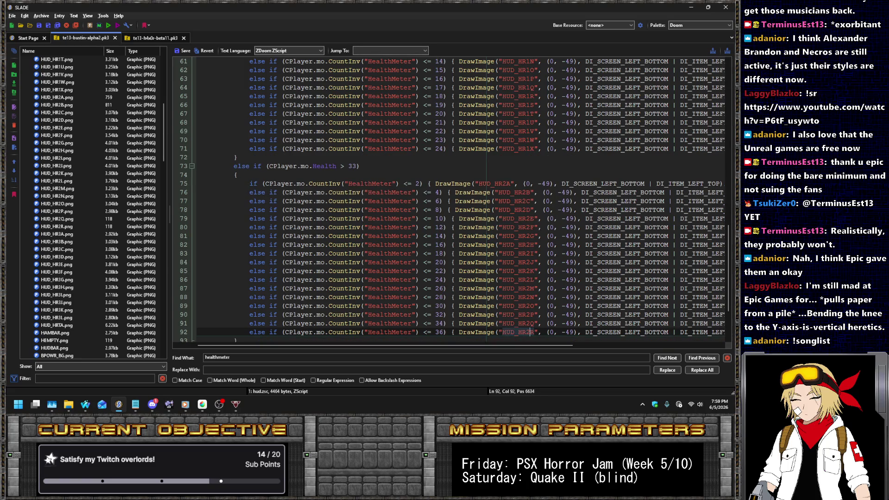
key("alt+Tab")
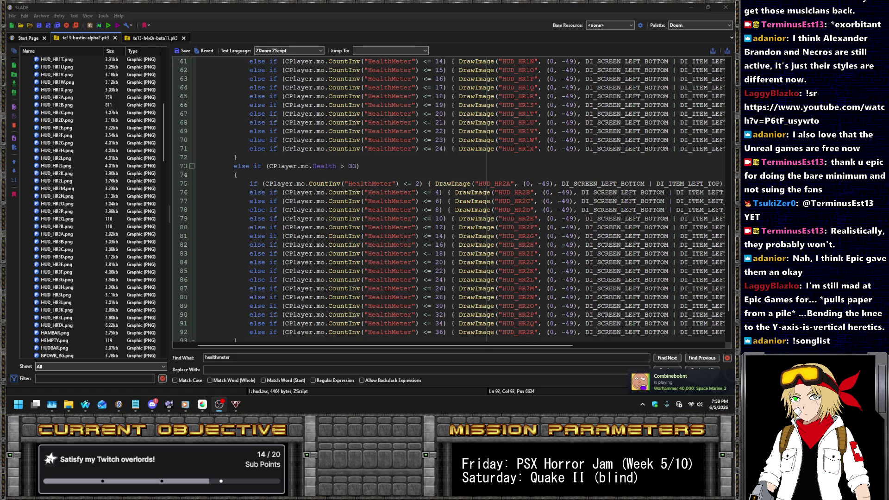
left_click(153, 404)
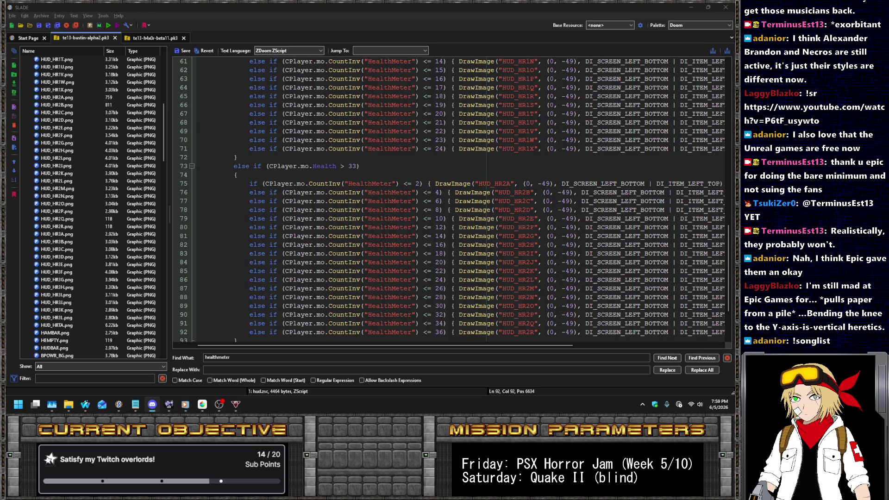
Copy the health-above-33 DrawImage chain on lines 74–92.
left_click(520, 149)
scroll(521, 151, "down", 3)
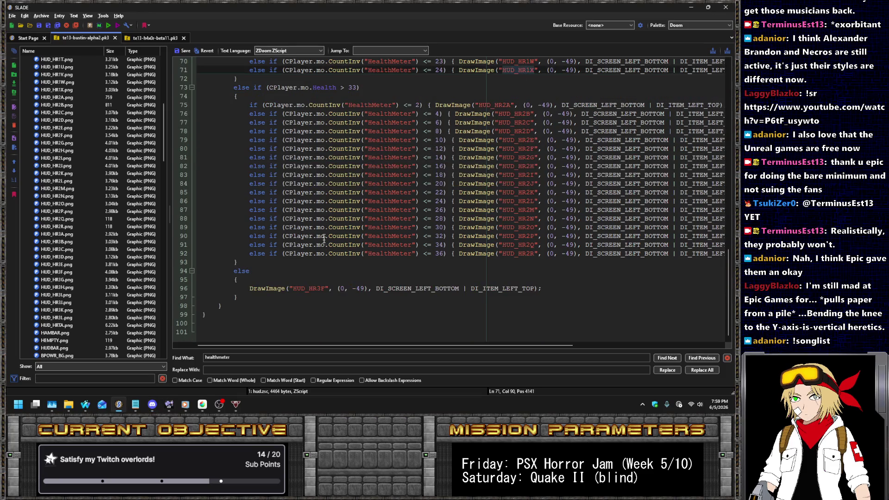
mouse_move(390, 98)
left_mouse_down()
mouse_move(451, 176)
mouse_move(454, 253)
left_mouse_up()
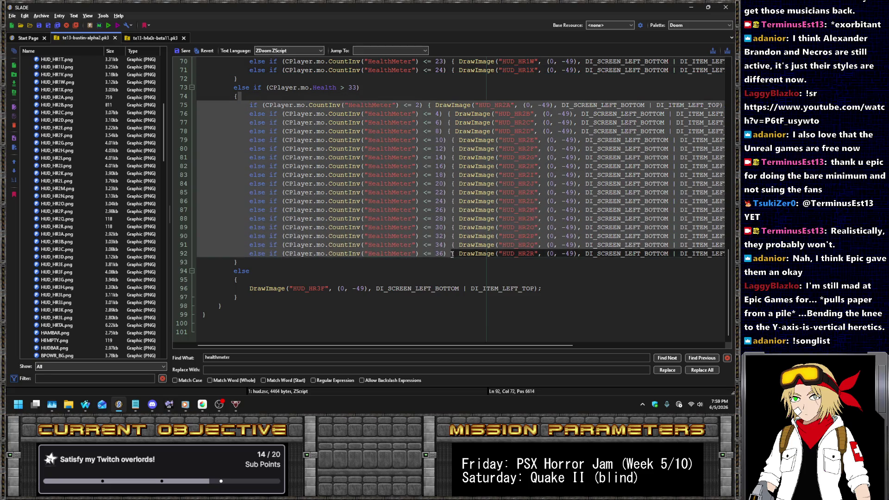
key("shift+End")
key("ctrl+c")
key("Home")
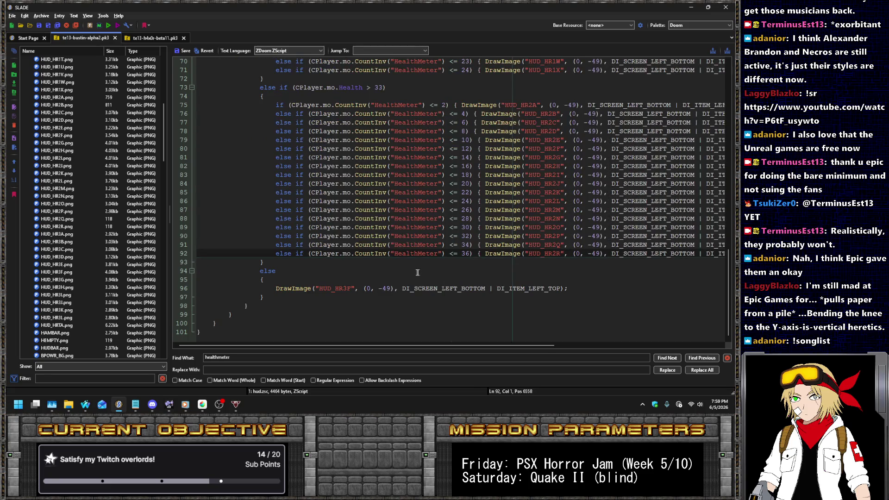
Paste the chain over the lone HUD_HR3F draw line and mark the surplus lines at its end.
left_click_drag(428, 282, 569, 288)
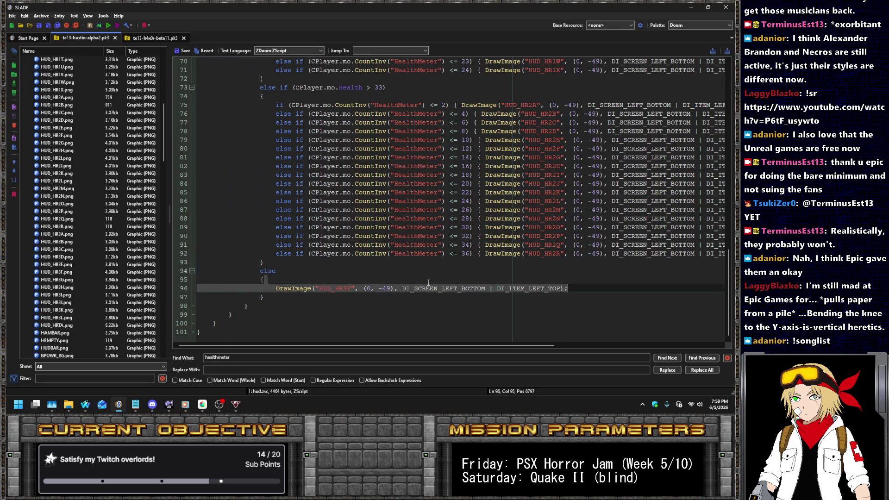
key("ctrl+v")
scroll(125, 202, "down", 8)
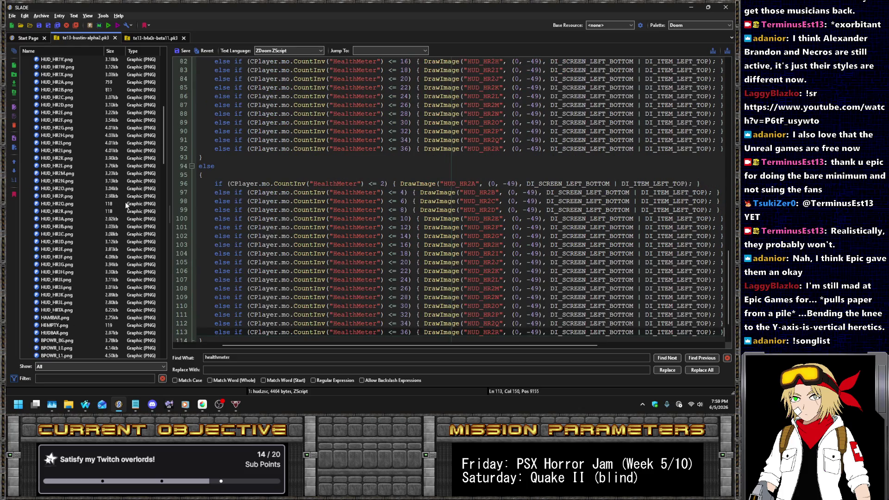
scroll(458, 259, "down", 2)
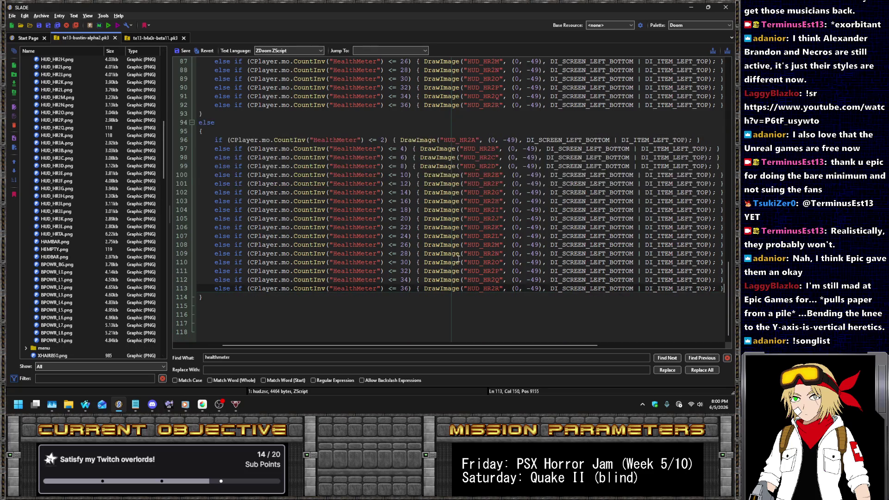
left_click(537, 237)
key("Down")
key("Home")
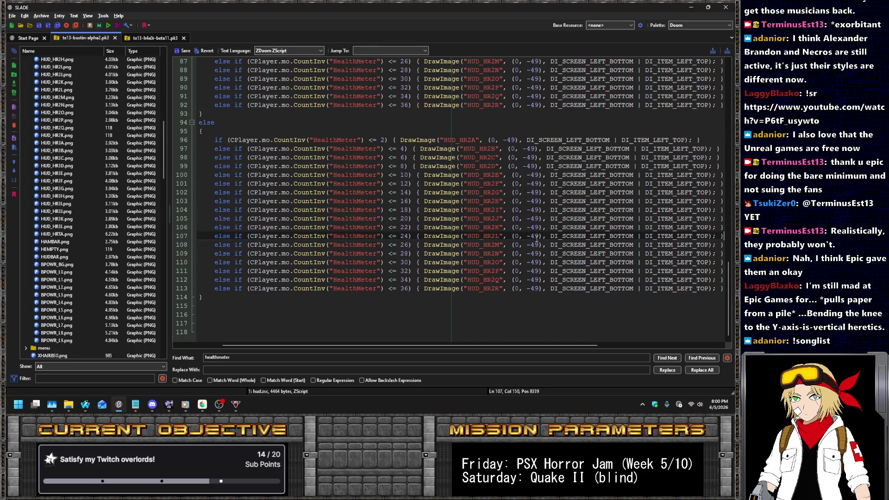
Delete the six surplus HealthMeter checks on lines 108–113.
key("shift+Down")
key("shift+Down")
key("shift+End")
key("shift+Down")
key("shift+Down")
key("shift+Down")
key("Delete")
key("BackSpace")
key("Home")
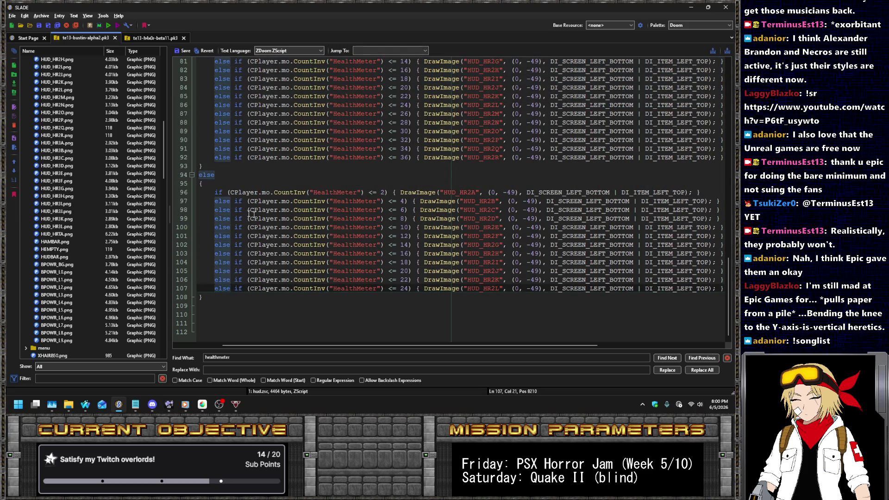
Change the thresholds on lines 96–101 to 3, 6, 9, 12, 15 and 18.
double_click(382, 192)
type("3")
key("Down")
key("Delete")
type("6")
key("Down")
key("BackSpace")
type("9")
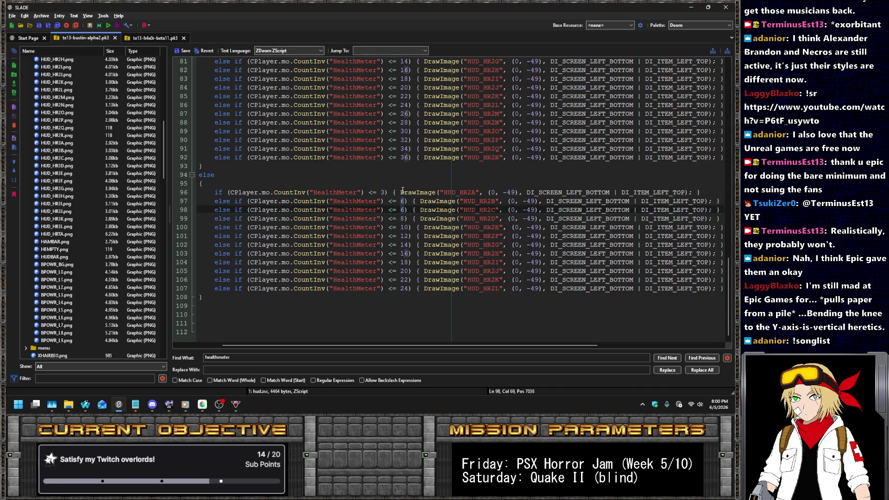
key("Down")
key("BackSpace")
type("12")
key("Down")
key("BackSpace")
type("5")
key("Down")
key("BackSpace")
type("8")
Change the thresholds on lines 102–107 to 21, 24, 27, 30, 33 and 36, then review the chain.
key("Down")
key("BackSpace")
key("BackSpace")
type("21")
key("Down")
key("BackSpace")
key("BackSpace")
type("24")
key("Down")
key("Left")
key("Down")
key("shift+Left")
key("shift+Left")
type("30")
key("Down")
key("shift+Left")
key("shift+Left")
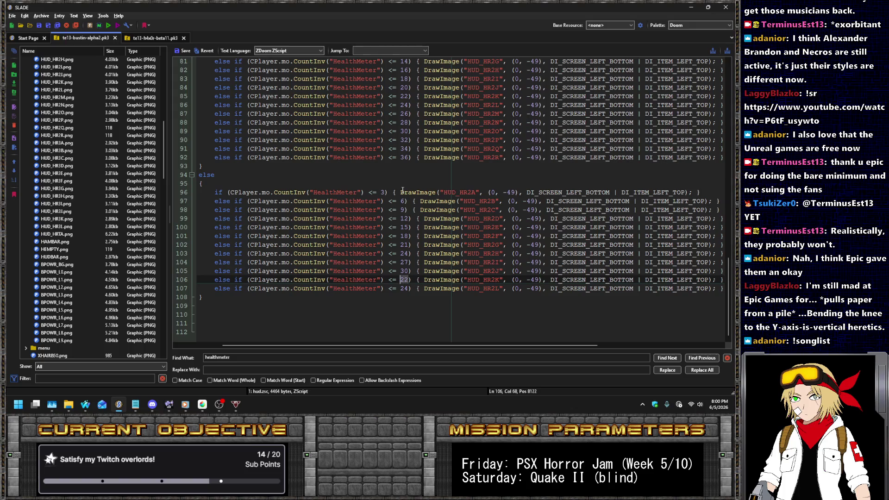
type("33")
key("Down")
key("shift+Left")
key("shift+Left")
type("36")
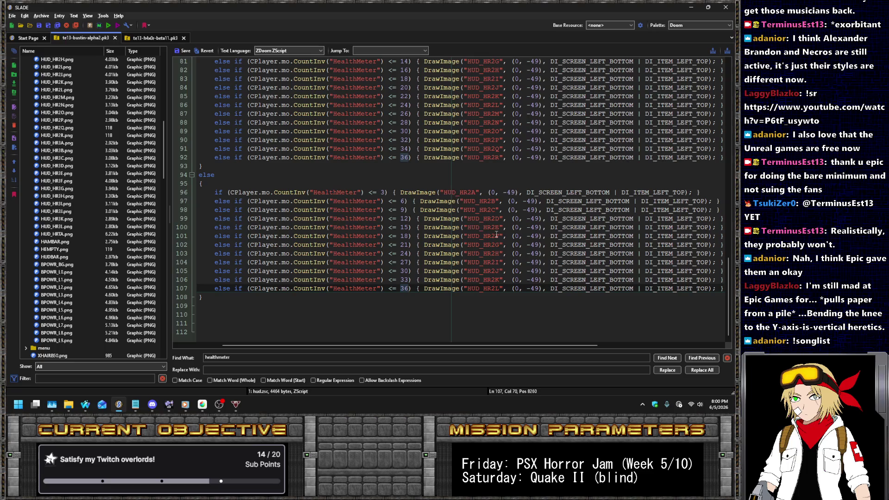
scroll(500, 207, "up", 12)
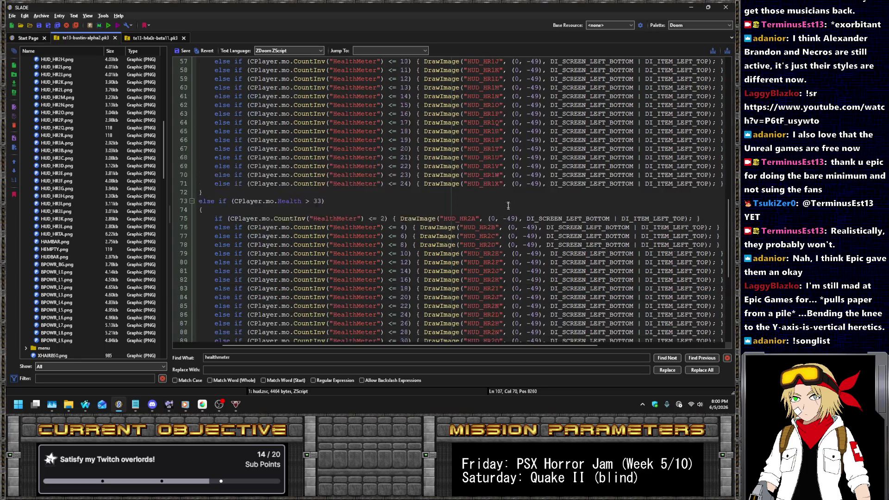
scroll(450, 175, "down", 12)
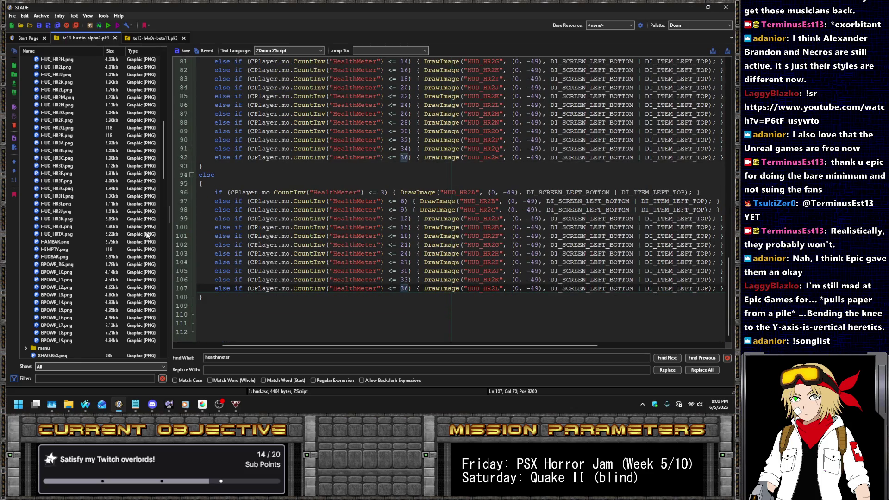
scroll(417, 245, "up", 3)
scroll(62, 168, "up", 10)
scroll(92, 185, "up", 3)
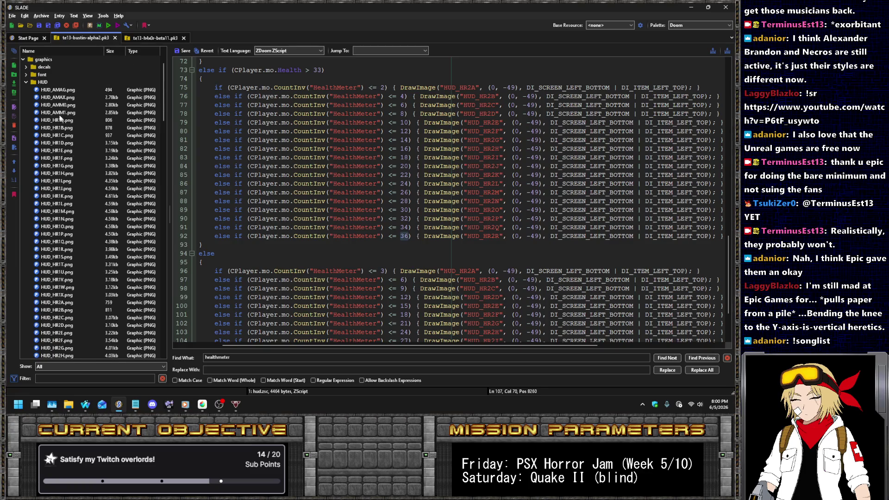
Leave hud.zsc keeping its edits and select the 24 HUD_HR1 heartbeat graphics.
left_click(59, 113)
left_click(392, 200)
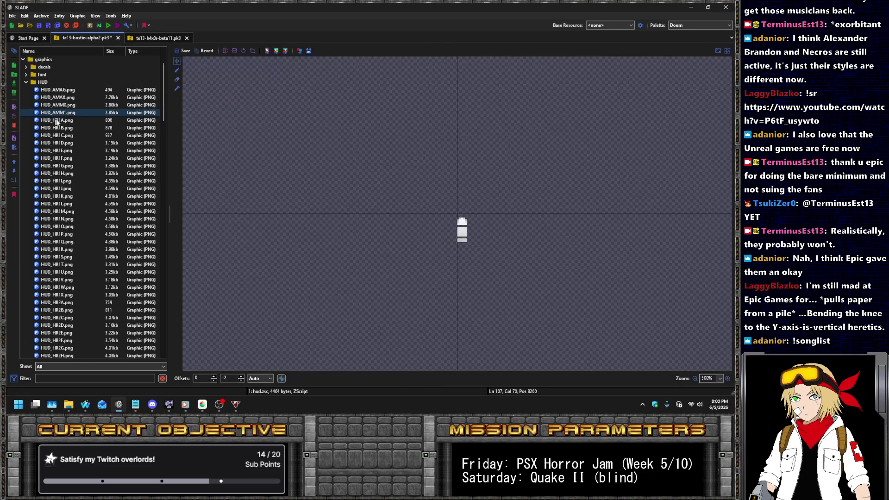
key("Down")
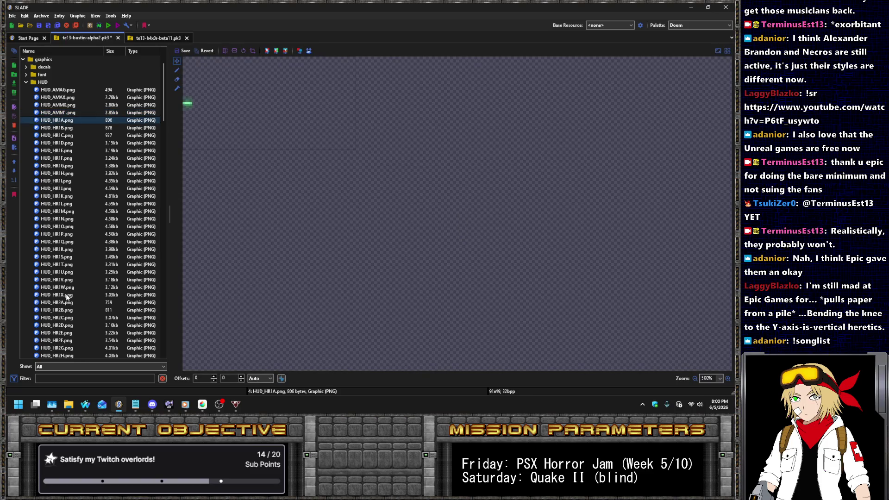
left_click(82, 295, "shift")
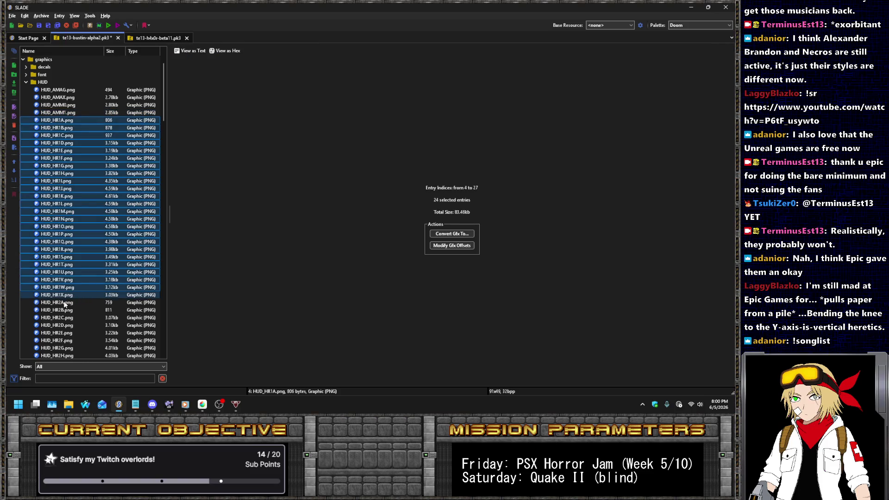
left_click(64, 303)
Select the HUD_HR2A–HUD_HR2R and HUD_HR3A–HUD_HR3L graphics, then check Discord.
scroll(85, 231, "down", 6)
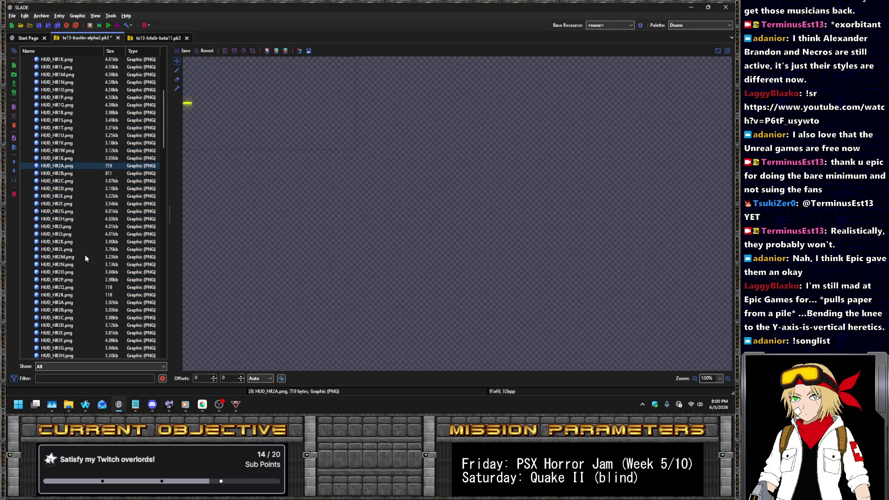
scroll(85, 258, "down", 1)
left_click(76, 273, "shift")
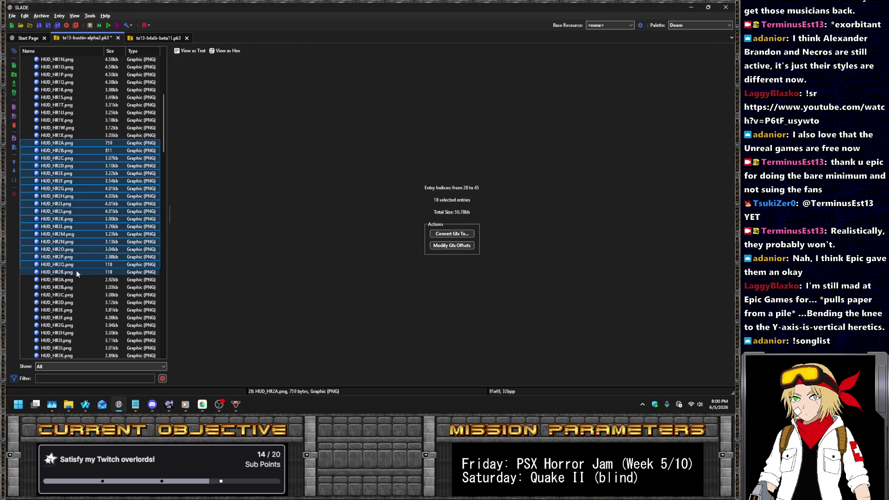
left_click(58, 281)
scroll(87, 221, "down", 4)
left_click(63, 272, "shift")
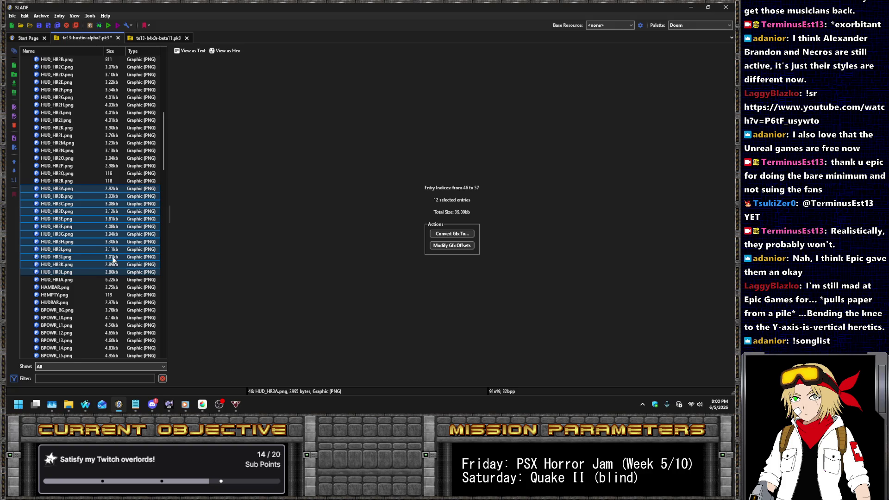
scroll(112, 260, "up", 3)
scroll(112, 259, "up", 2)
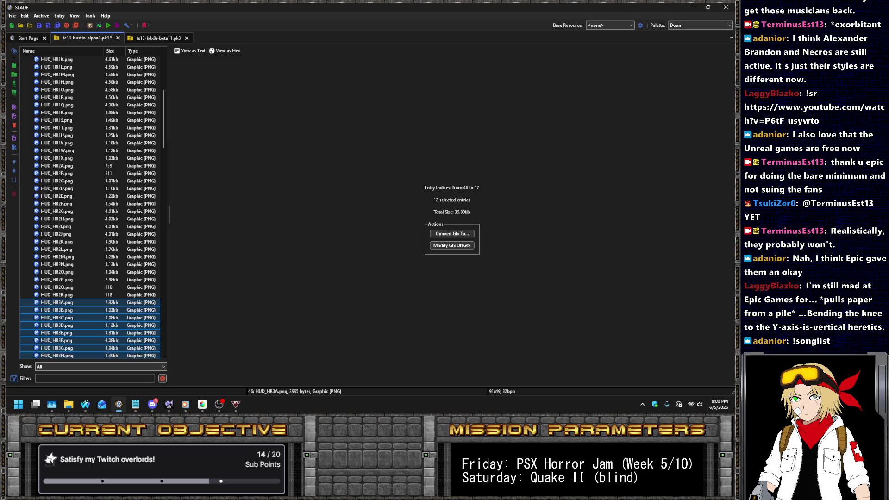
key("alt+Tab")
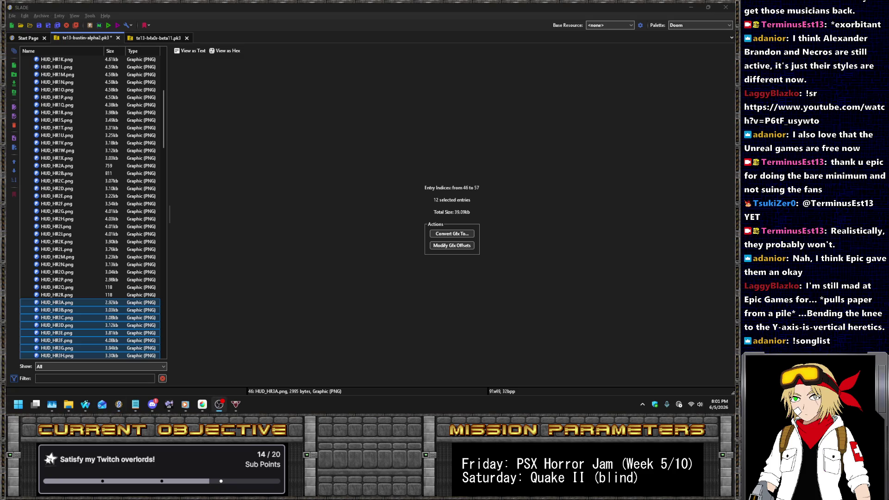
key("alt+Tab")
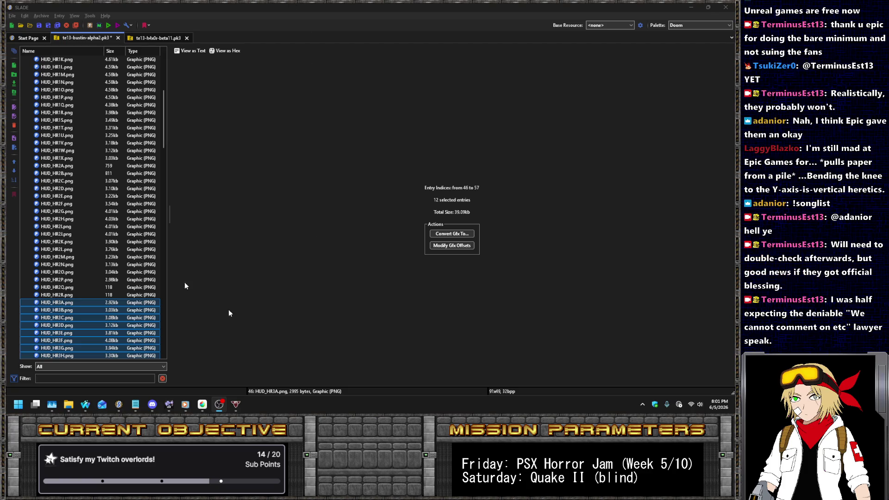
Preview heartbeat frames HUD_HR1I, HUD_HR1K, HUD_HR1N, HUD_HR1U, HUD_HR2A, HUD_HR2C and the yellow HUD_HR2I.
scroll(60, 231, "up", 5)
left_click(98, 158)
left_click(83, 173)
left_click(77, 195)
scroll(79, 204, "down", 4)
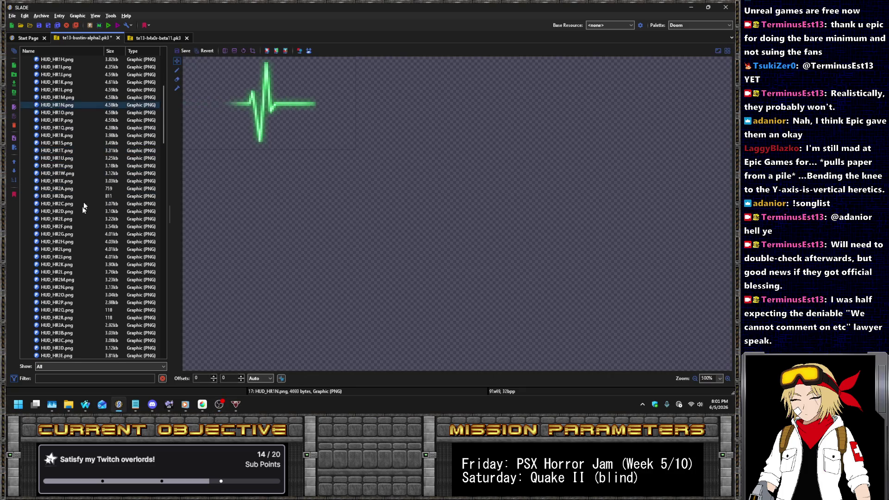
left_click(78, 158)
left_click(78, 190)
left_click(79, 204)
left_click(86, 250)
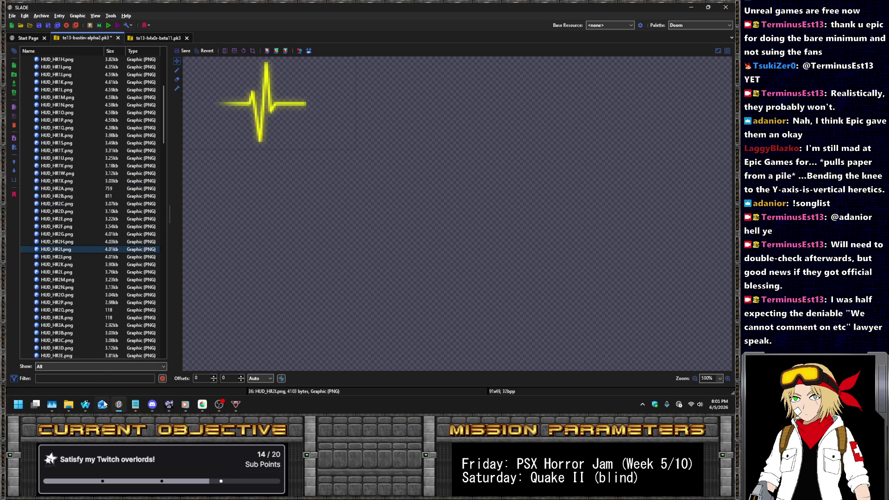
View the Nightbot song request queue in the Twitch stream manager, then return to SLADE.
left_click(92, 405)
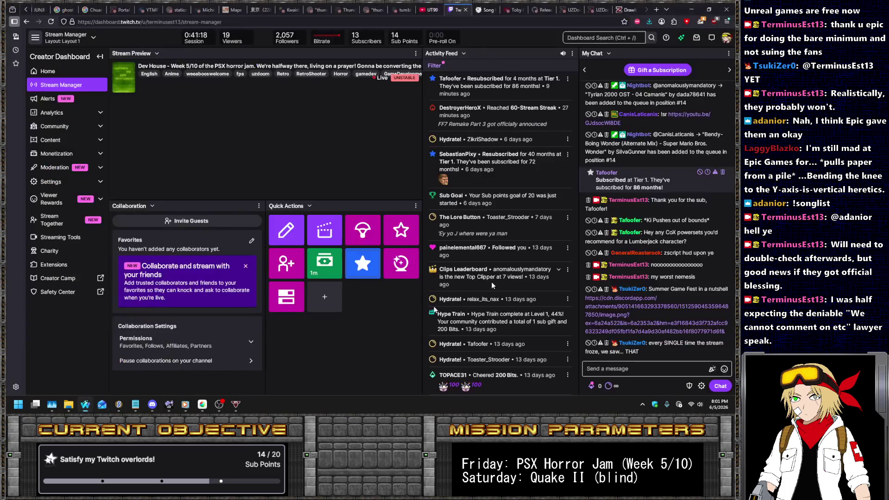
left_click(489, 9)
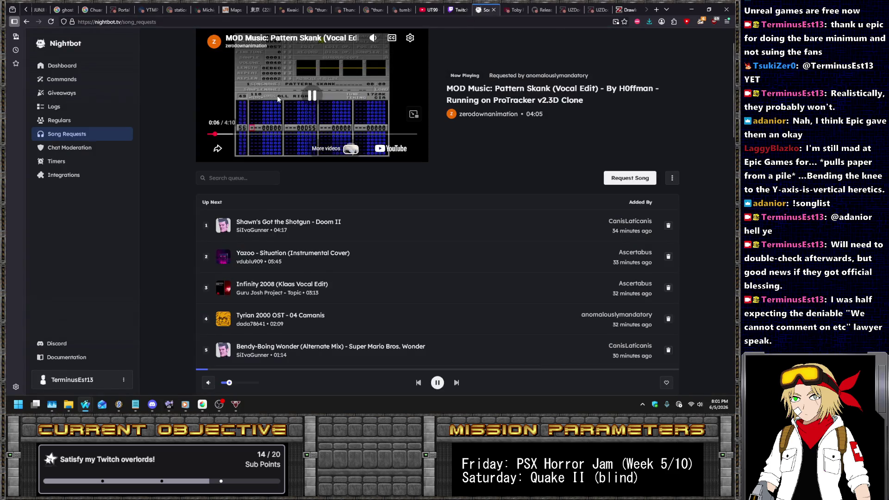
scroll(437, 133, "up", 2)
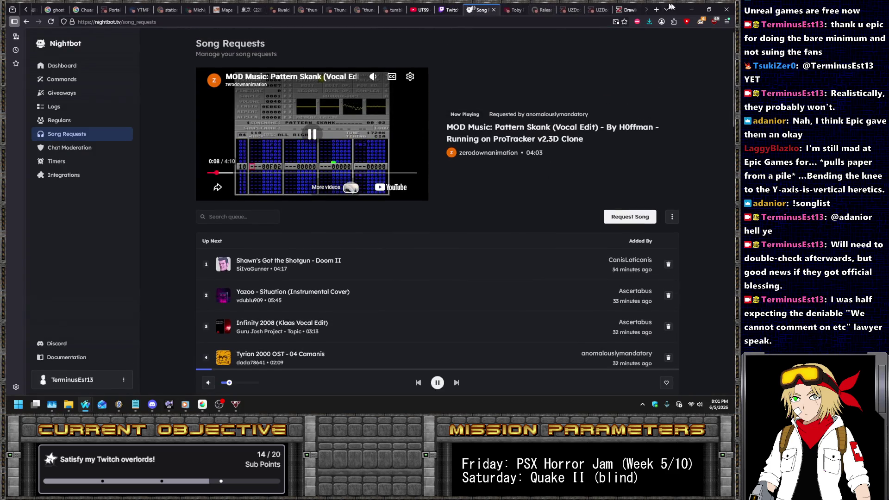
left_click(124, 408)
Open hud.zsc and highlight every DrawImage call to review the HealthMeter blocks.
scroll(113, 199, "down", 15)
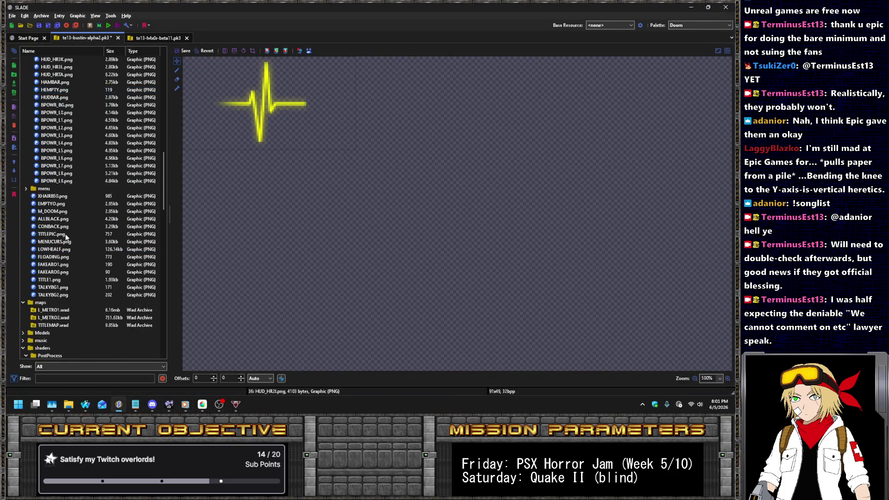
scroll(65, 231, "down", 7)
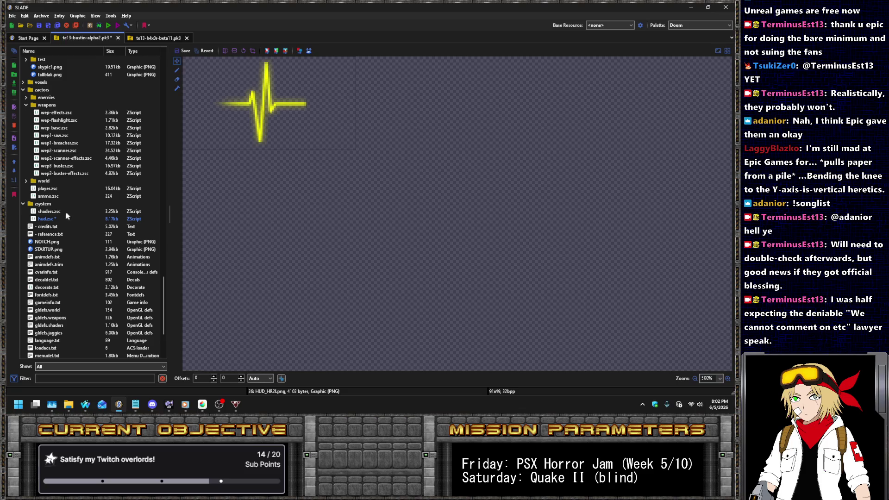
left_click(48, 218)
double_click(460, 274)
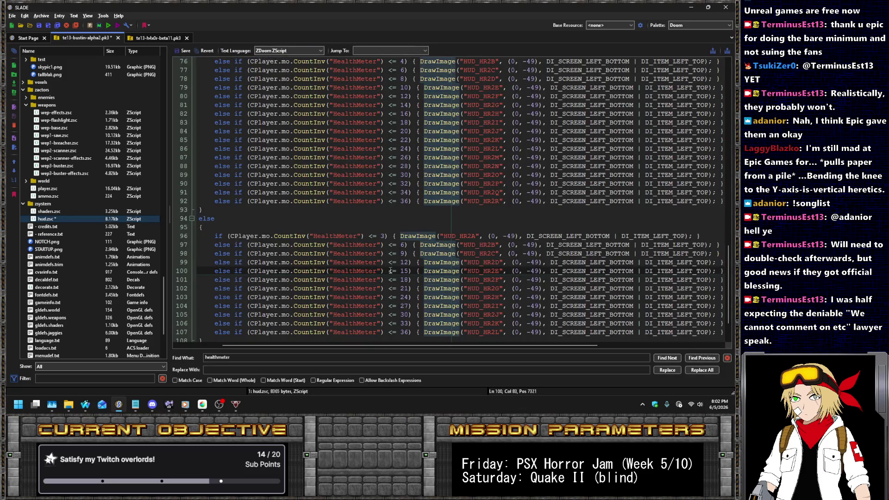
scroll(394, 267, "up", 8)
scroll(394, 268, "up", 5)
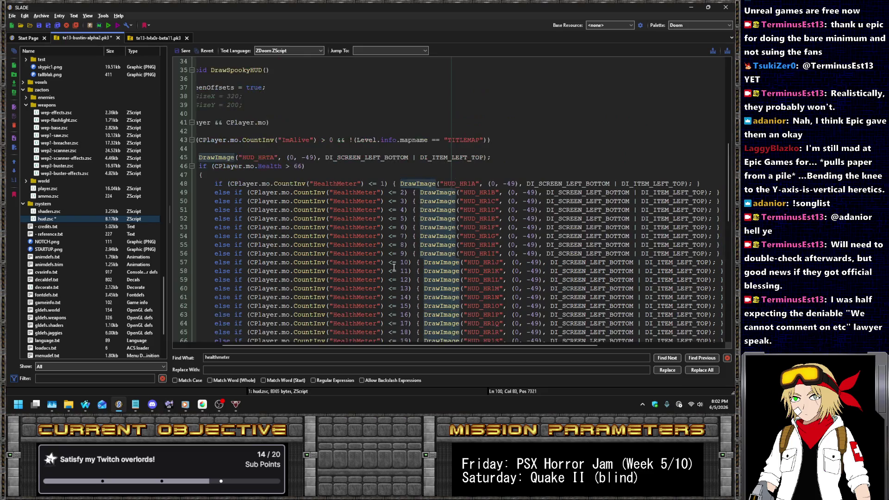
scroll(389, 255, "down", 3)
scroll(383, 237, "down", 4)
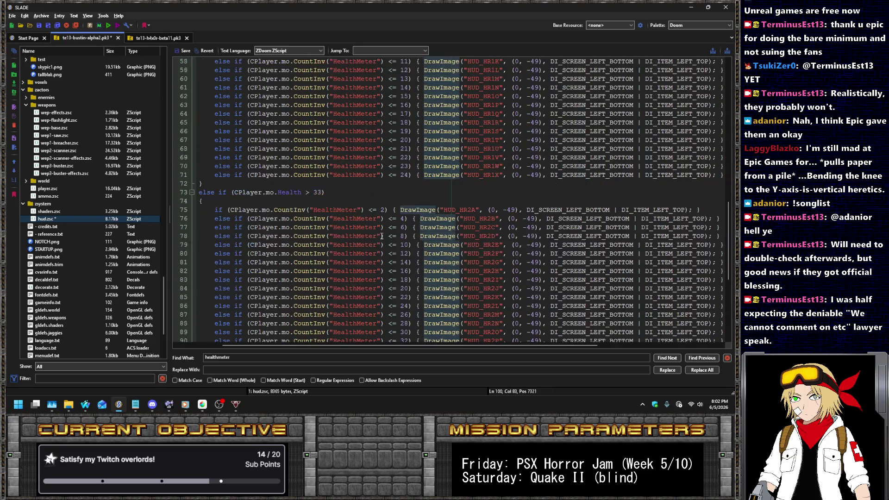
scroll(382, 235, "down", 8)
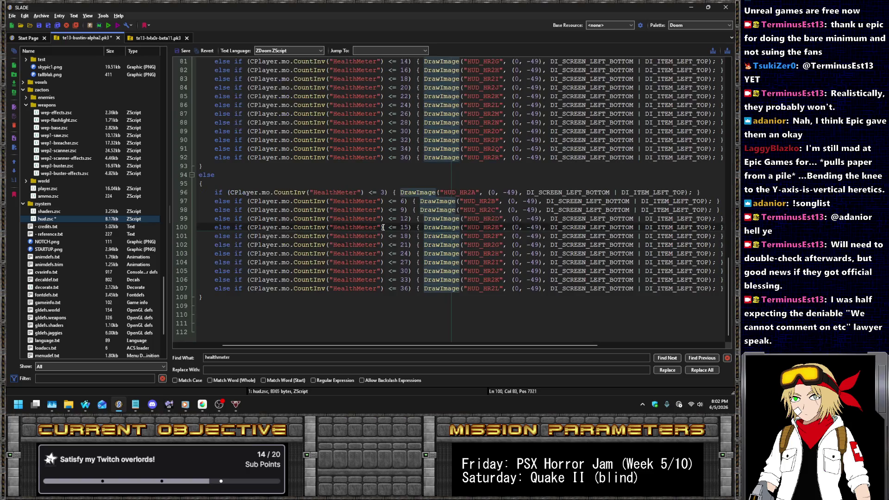
scroll(382, 227, "up", 12)
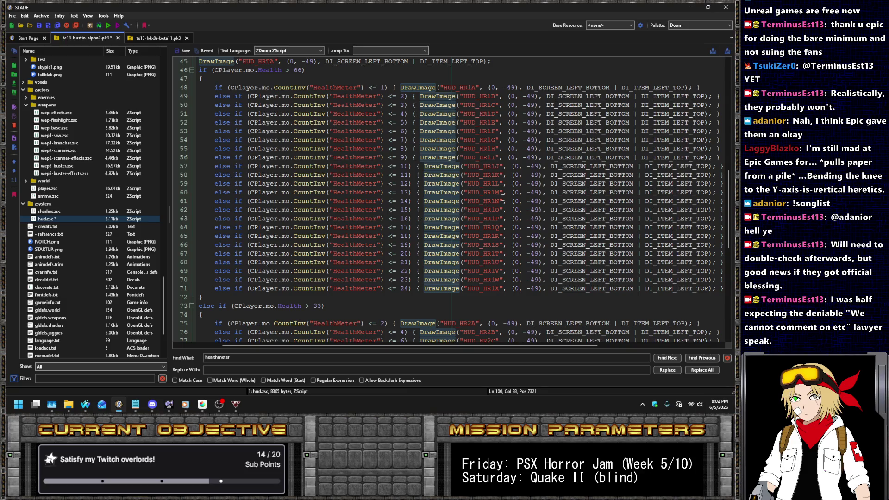
scroll(494, 199, "down", 10)
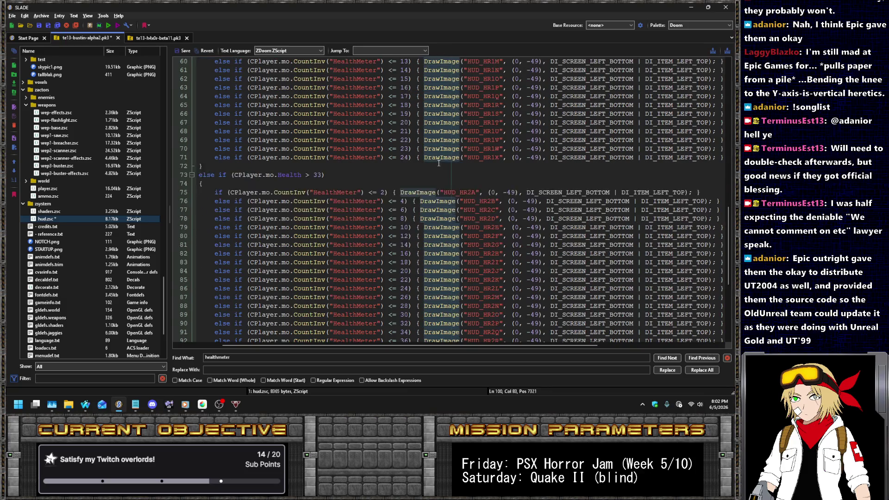
scroll(438, 159, "down", 2)
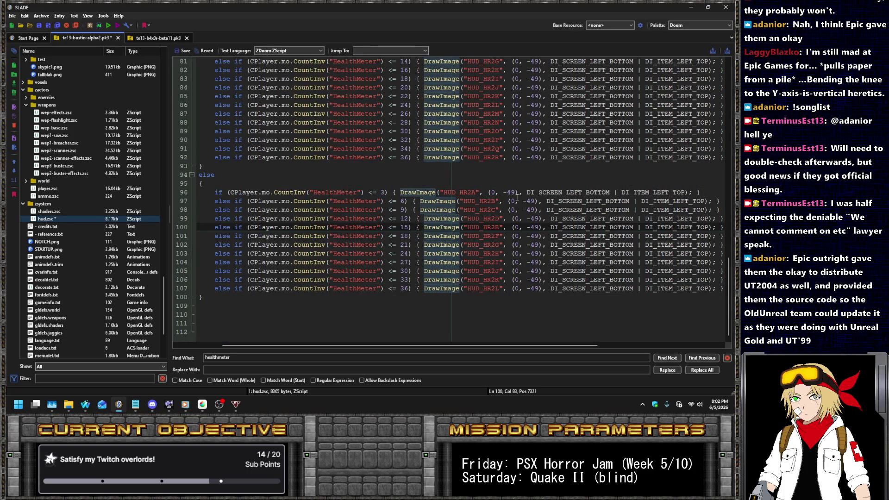
scroll(517, 196, "up", 7)
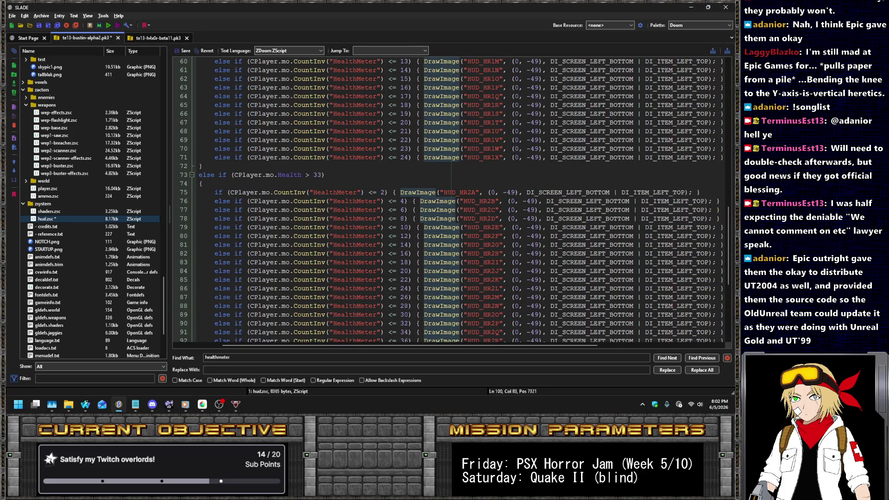
Save the hud.zsc edits with Ctrl+S and launch the archive with Run Archive.
key("alt+Tab")
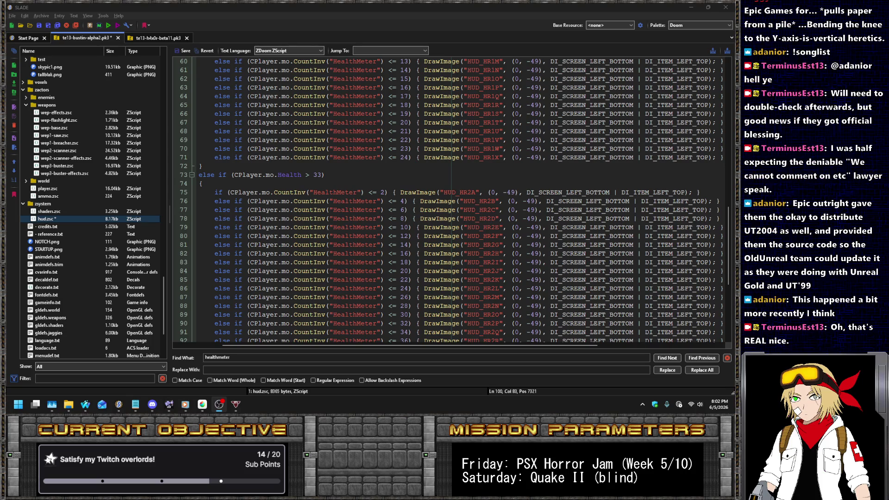
left_click(524, 241)
scroll(524, 241, "up", 7)
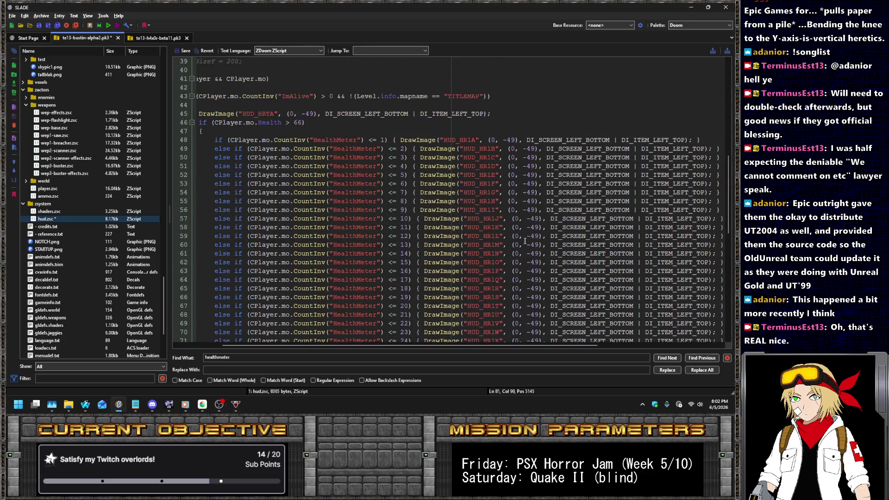
key("ctrl+s")
scroll(337, 159, "down", 3)
scroll(337, 159, "down", 11)
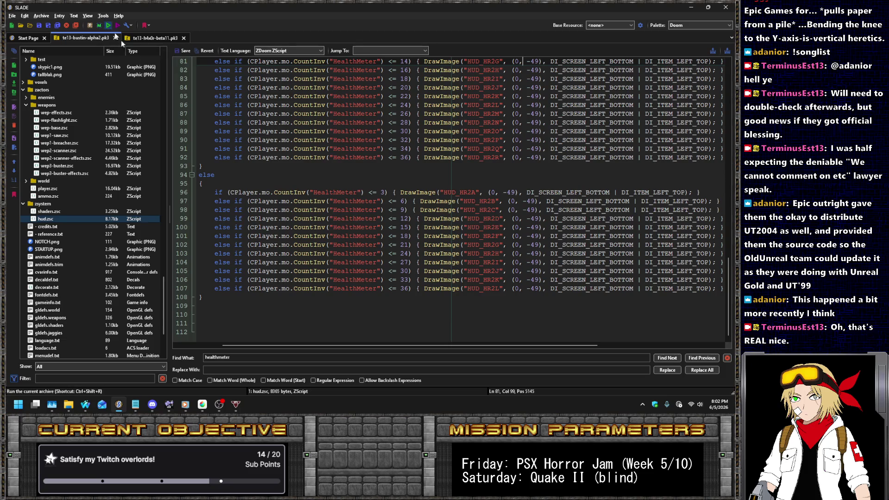
left_click(115, 39)
Launch the game and move through MAP01, axing the enemy in the doorway.
left_click(429, 280)
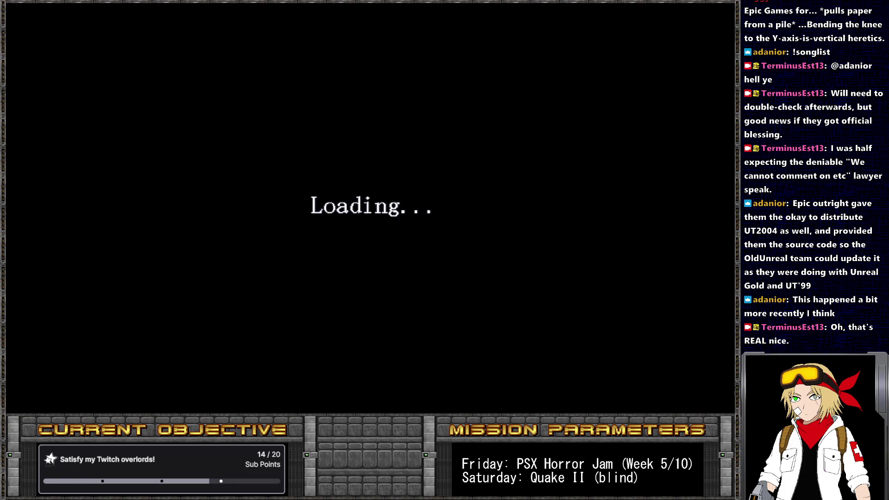
key("Return")
key("Return")
key("Return")
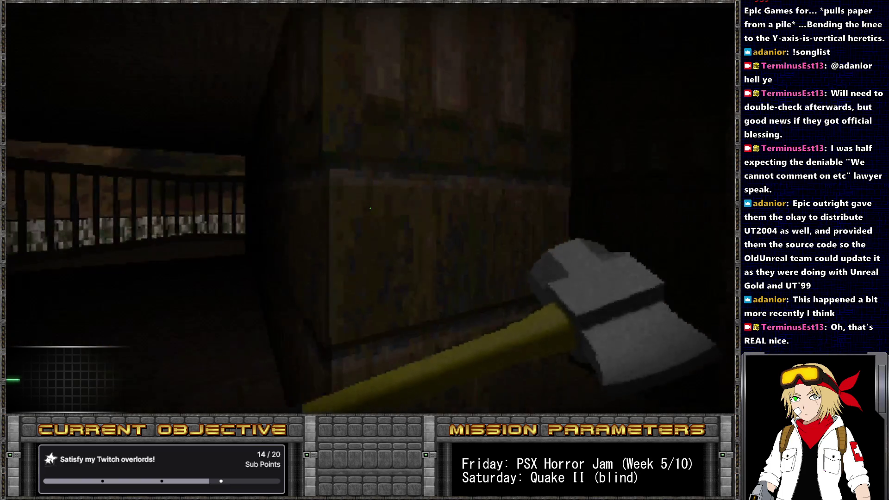
key("Left")
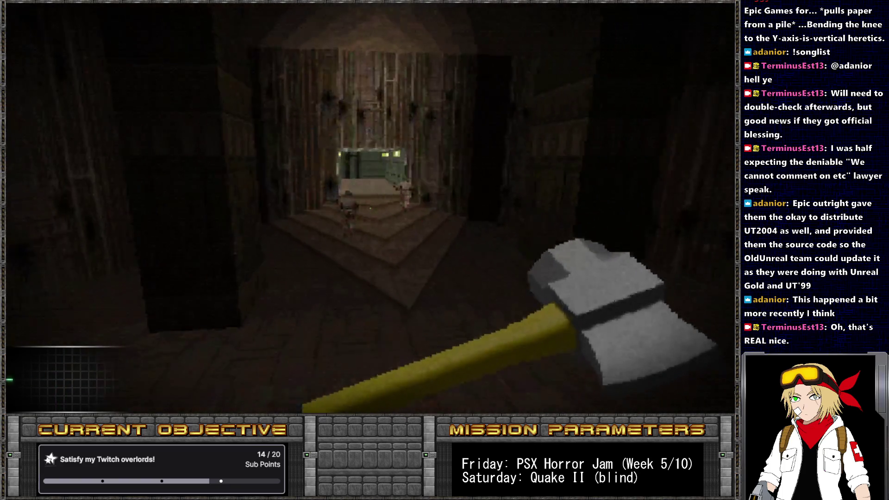
key("Up")
key("ctrl")
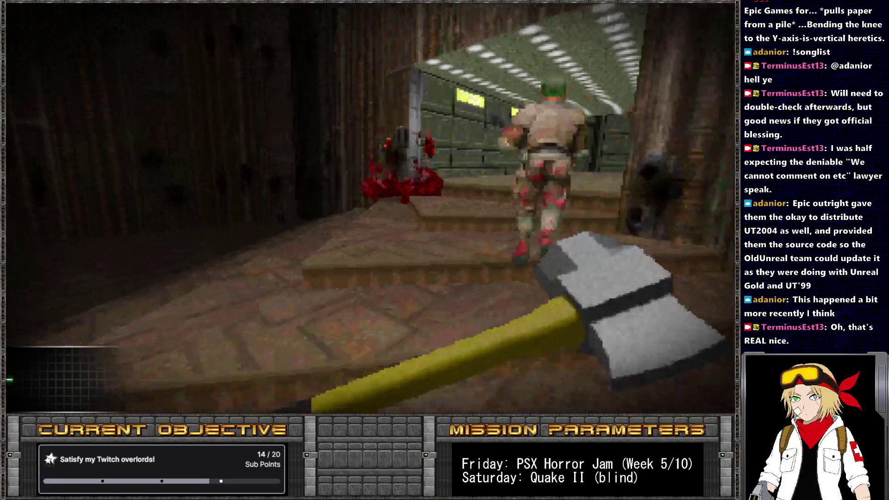
key("ctrl")
key("Left")
key("Up")
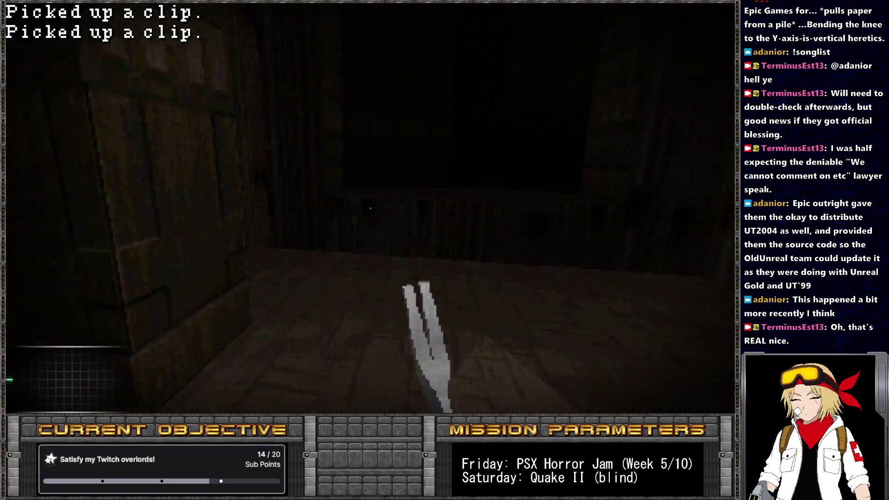
key("Right")
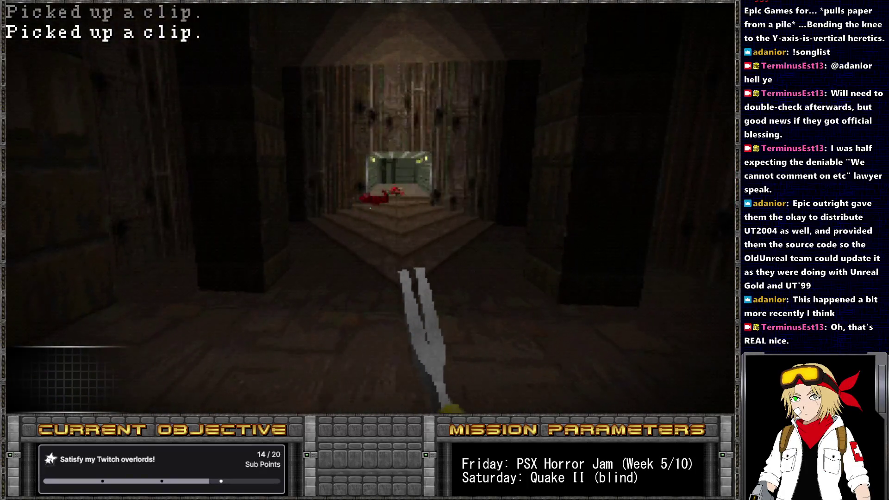
Run 'take health 34' in the console and walk up the stairs collecting pickups.
key("grave")
type("take health 34")
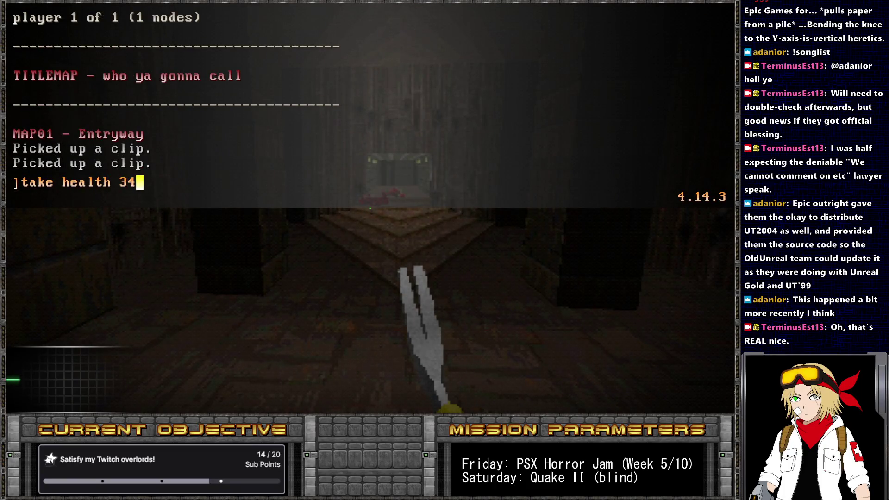
key("Return")
key("grave")
key("1")
key("Left")
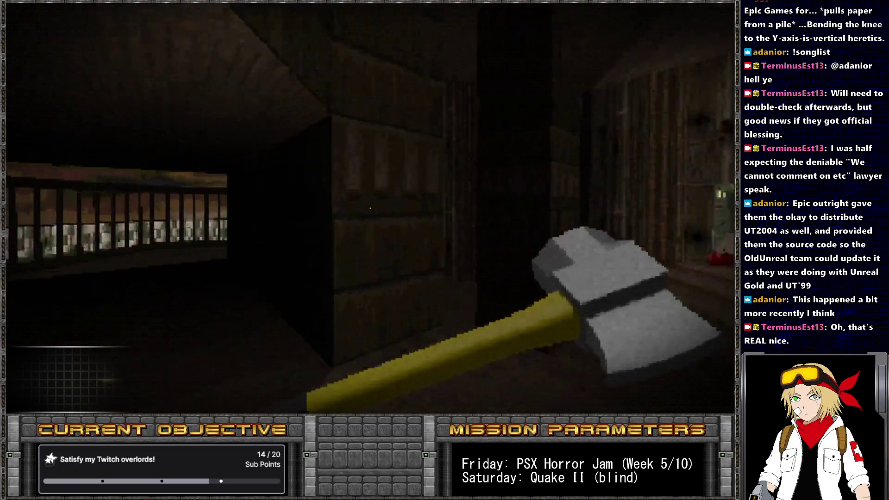
key("Left")
key("Right")
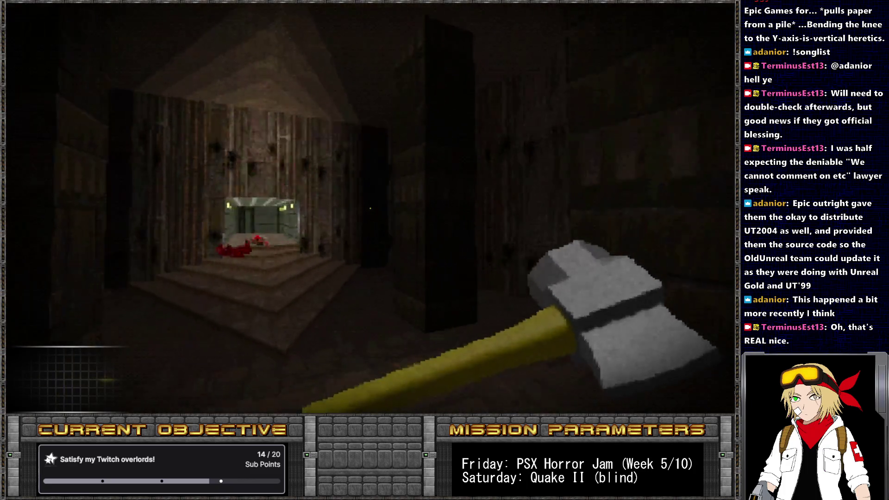
key("Right")
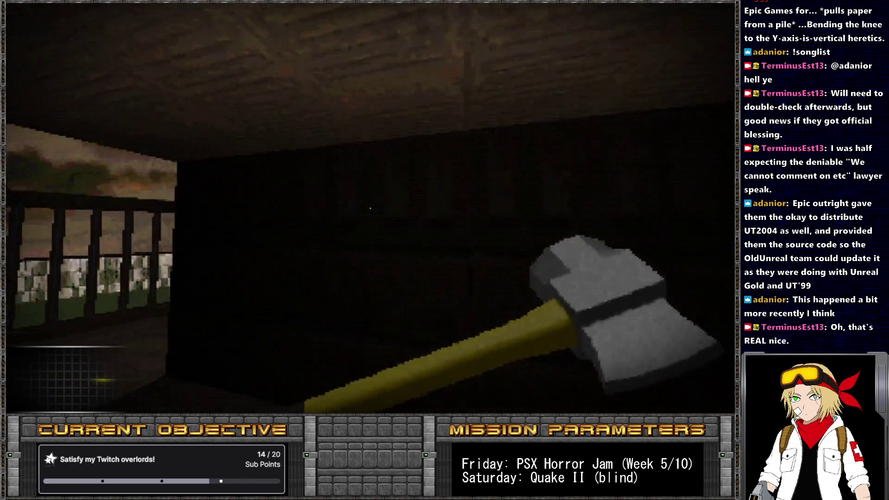
key("Left")
key("Up")
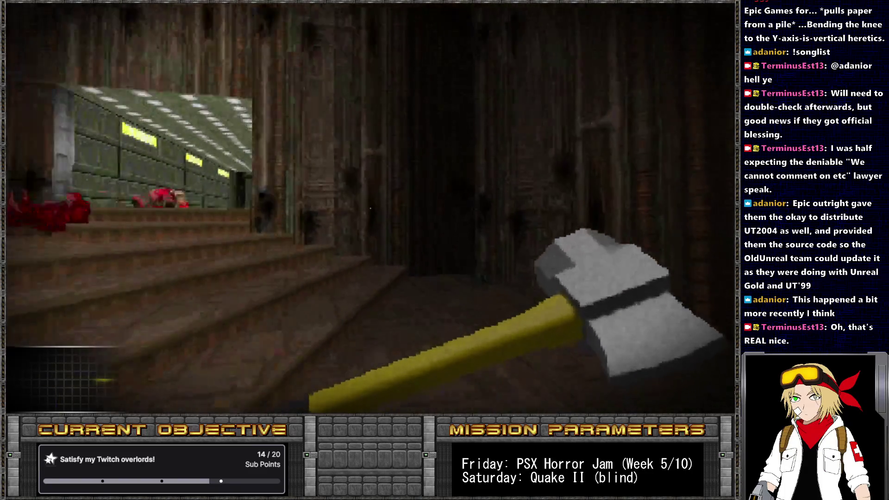
key("Right")
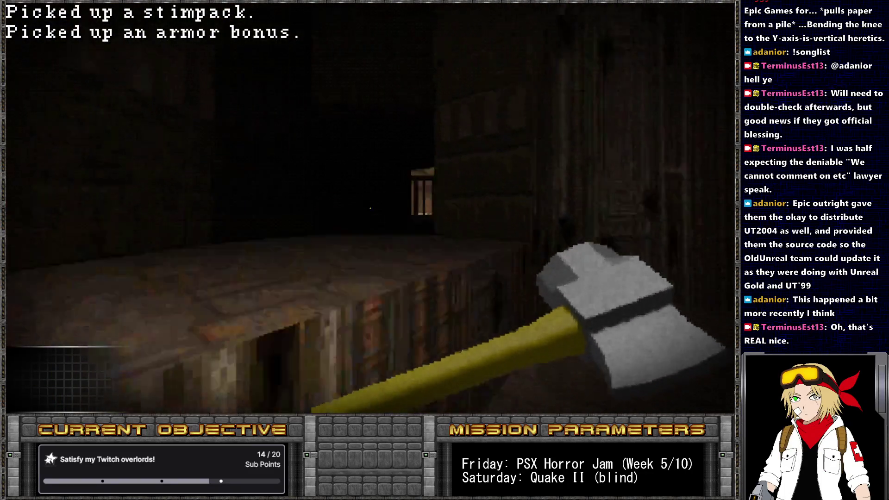
key("Left")
Watch the heartbeat meter while looking around, then switch back to SLADE.
key("grave")
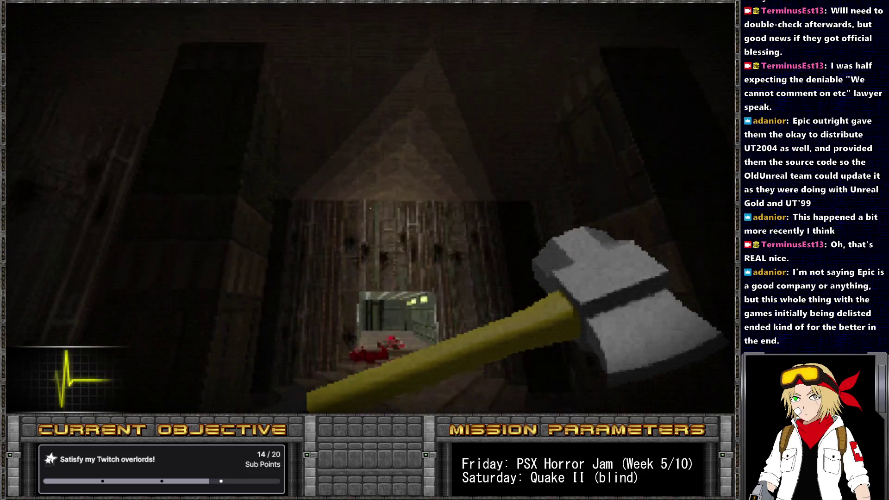
key("Right")
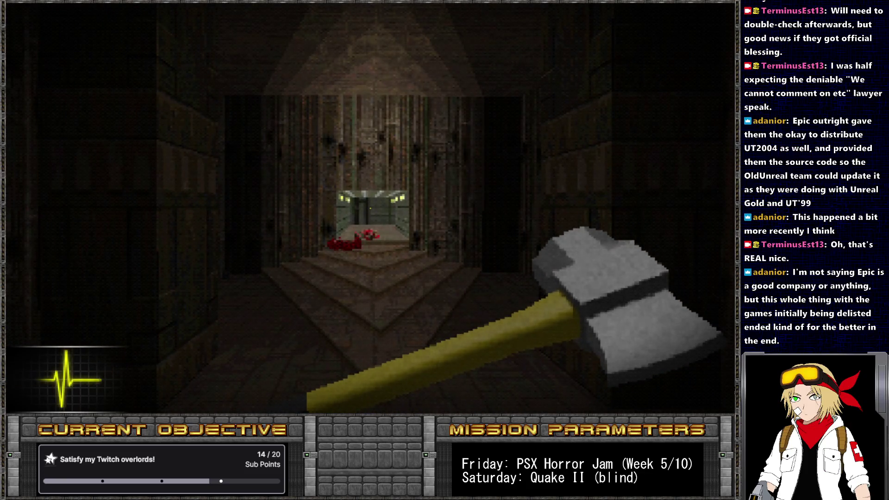
key("Left")
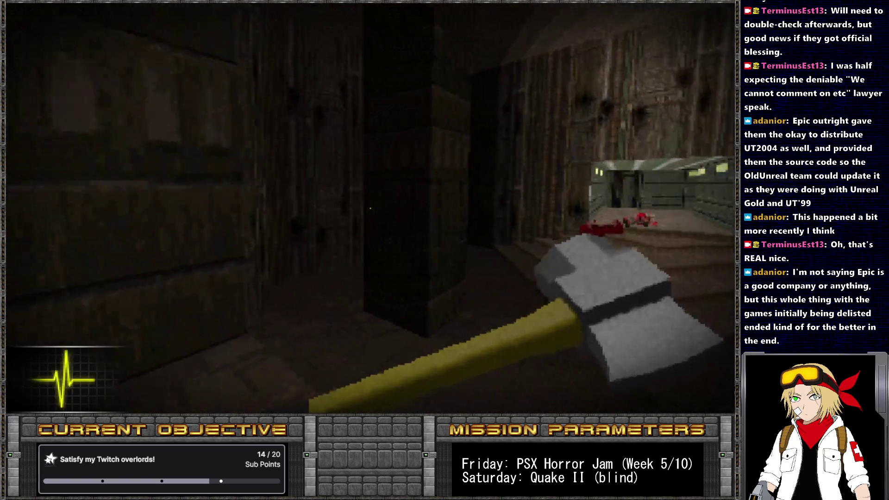
key("Right")
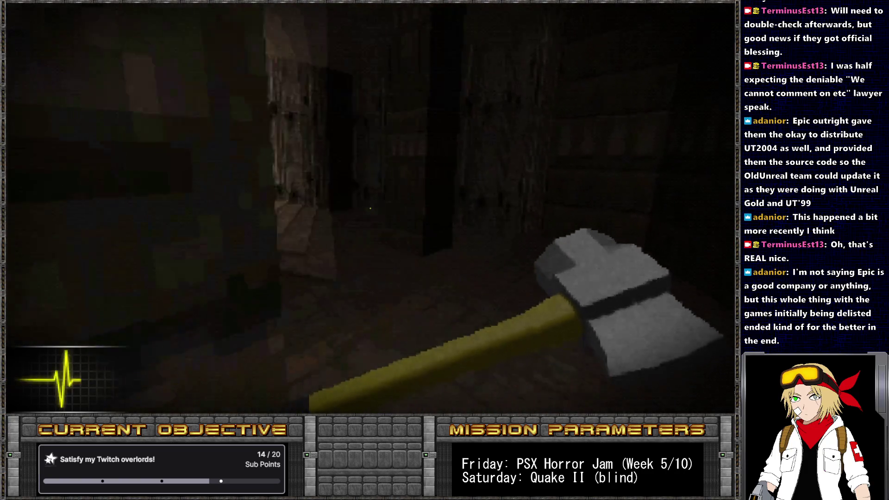
key("Left")
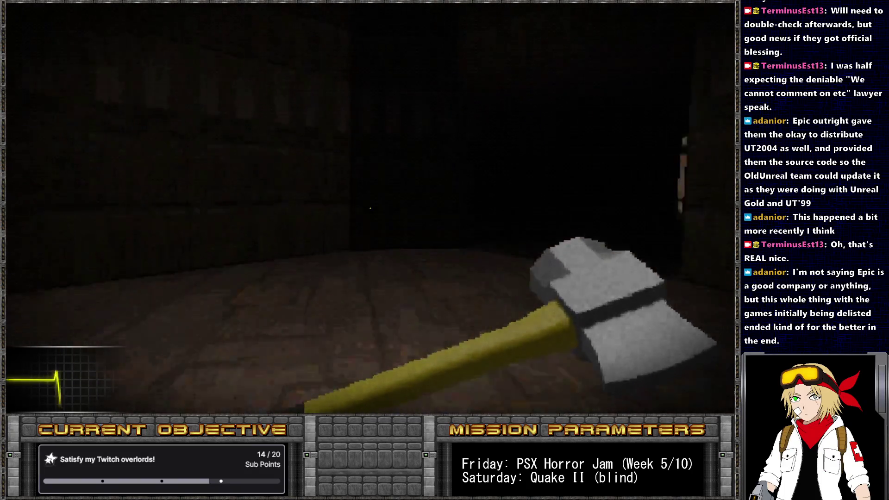
key("Right")
key("Right")
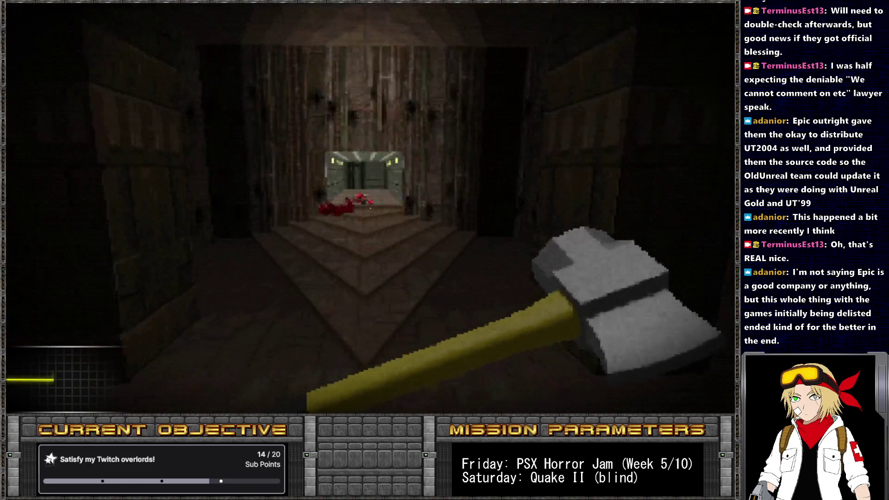
key("grave")
key("grave")
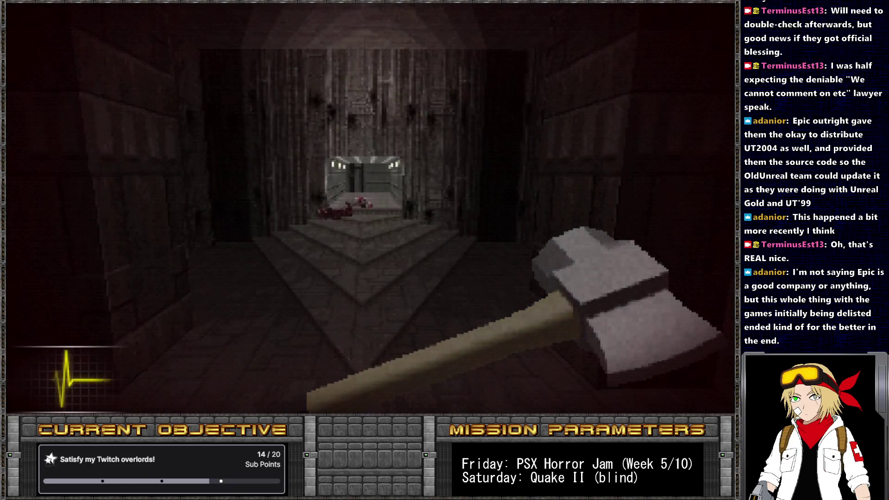
key("grave")
key("alt+Tab")
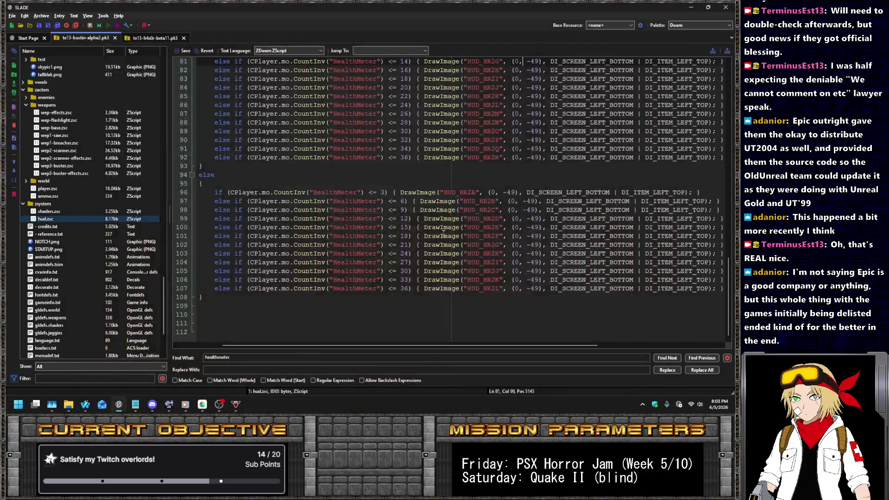
Rename image names HUD_HR2A–HUD_HR2L to HUD_HR3A–HUD_HR3L on lines 96–107.
left_click(471, 192)
key("BackSpace")
type("3")
left_click(482, 201)
key("Down")
key("BackSpace")
type("3")
key("Down")
key("Delete")
type("3")
key("Down")
key("Down")
type("3")
key("Left")
key("Down")
type("3")
key("Left")
key("Down")
type("3")
key("Left")
key("Down")
type("3")
key("Down")
key("BackSpace")
type("3")
key("Down")
key("BackSpace")
type("3")
key("Home")
Save hud.zsc and run the archive in GZDoom.
scroll(555, 230, "up", 6)
left_click(184, 61)
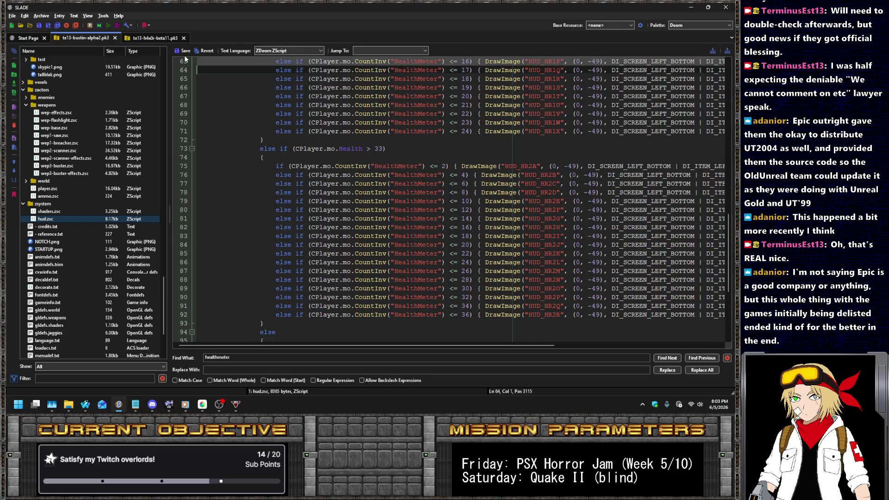
key("ctrl+s")
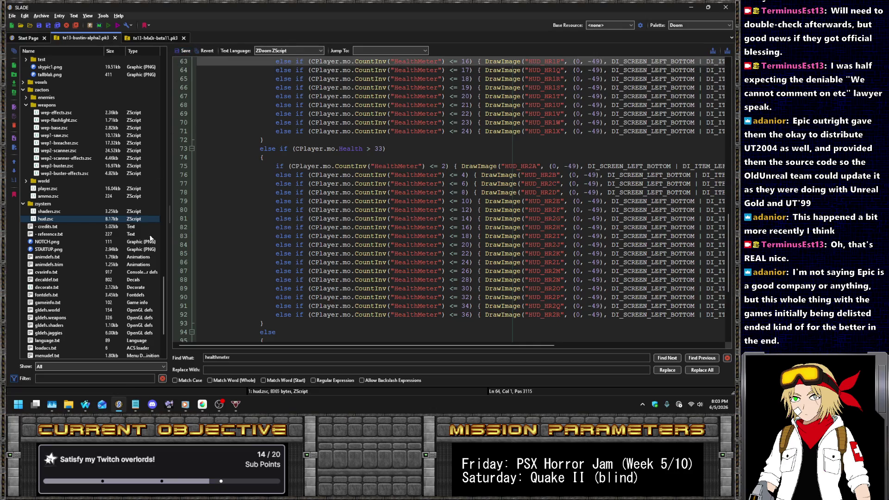
left_click(106, 27)
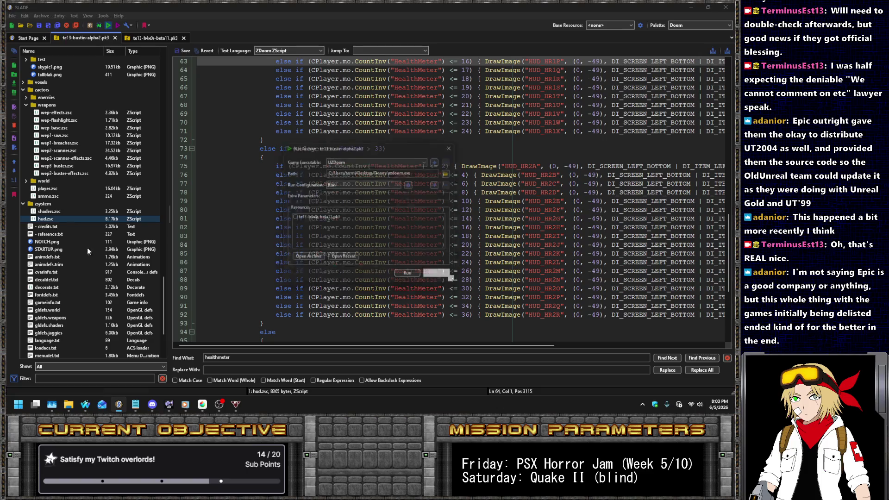
left_click(408, 277)
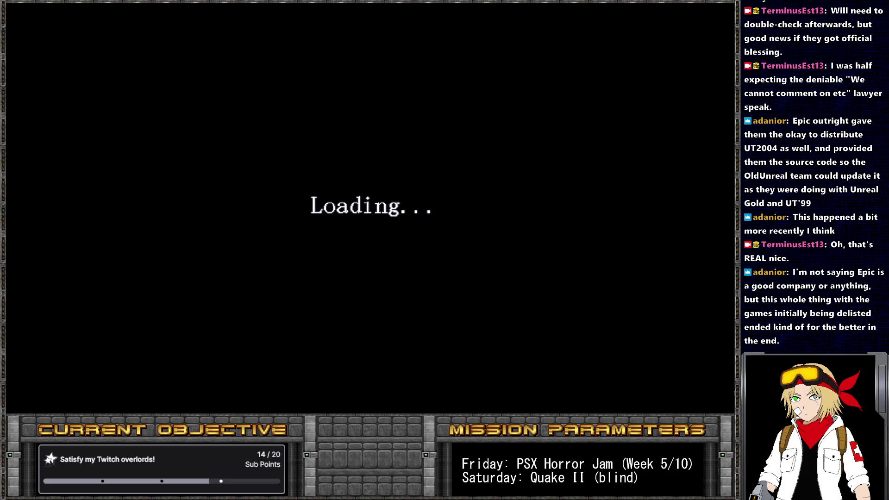
Start a new game and grant health with the console command 'take health 35'.
key("Return")
key("Return")
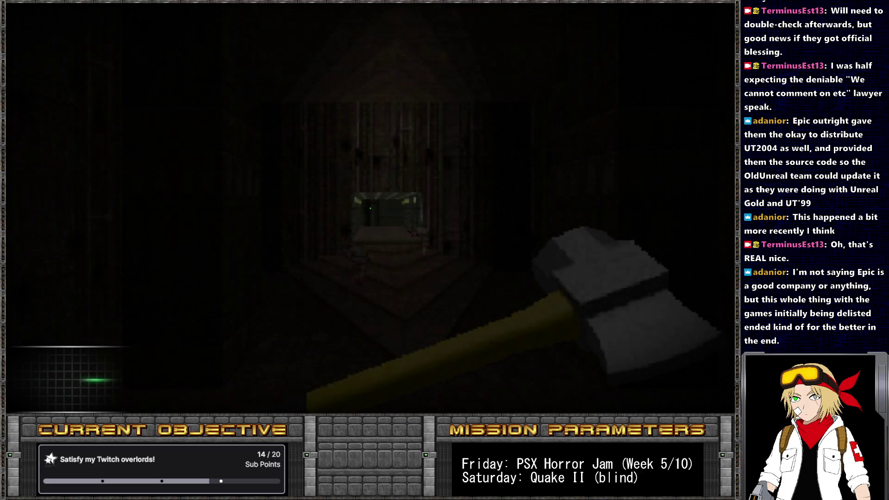
key("grave")
type("take health 35")
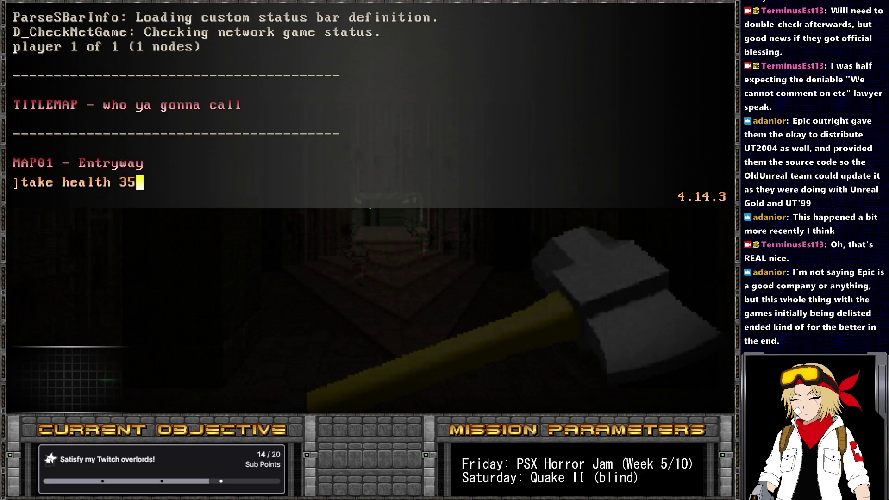
key("Return")
key("grave")
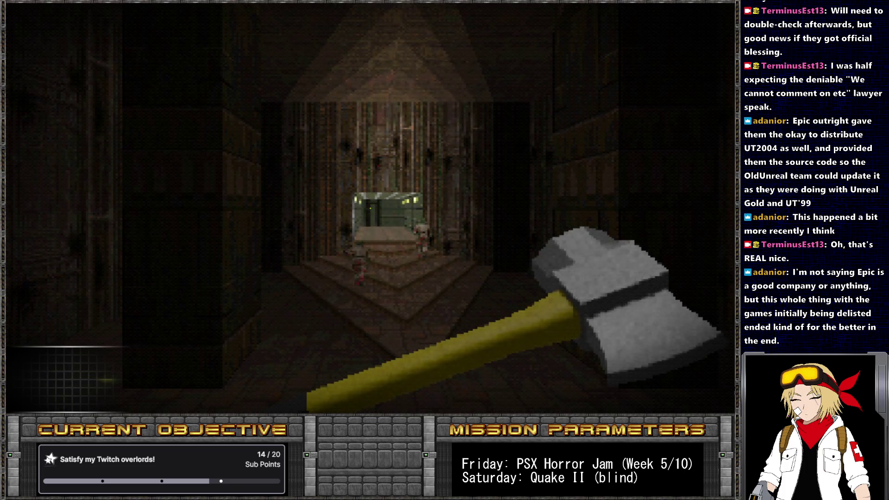
Rerun the last console command, switch GZDoom to windowed mode, and quit the game.
key("grave")
key("Up")
key("Return")
key("grave")
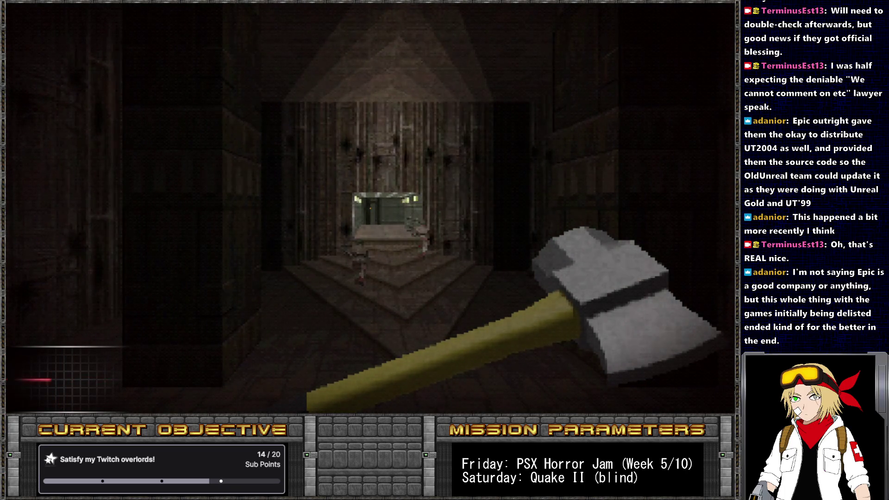
key("alt+Return")
key("alt+F4")
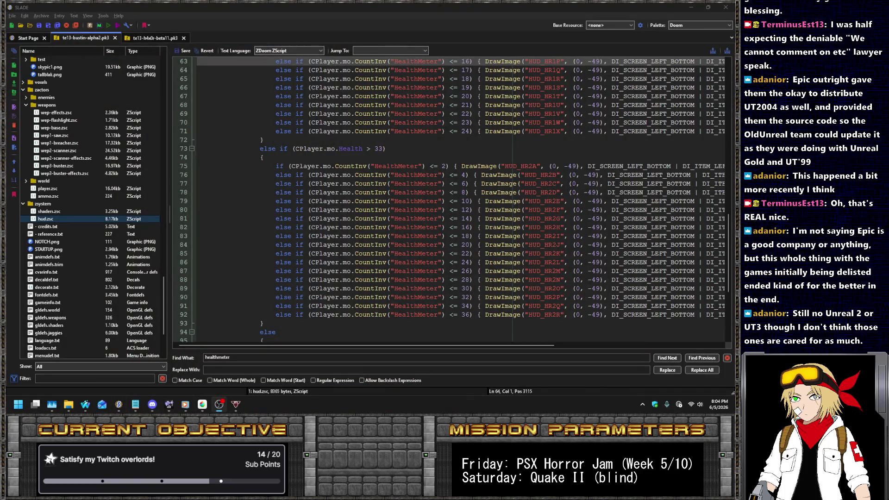
scroll(440, 207, "up", 9)
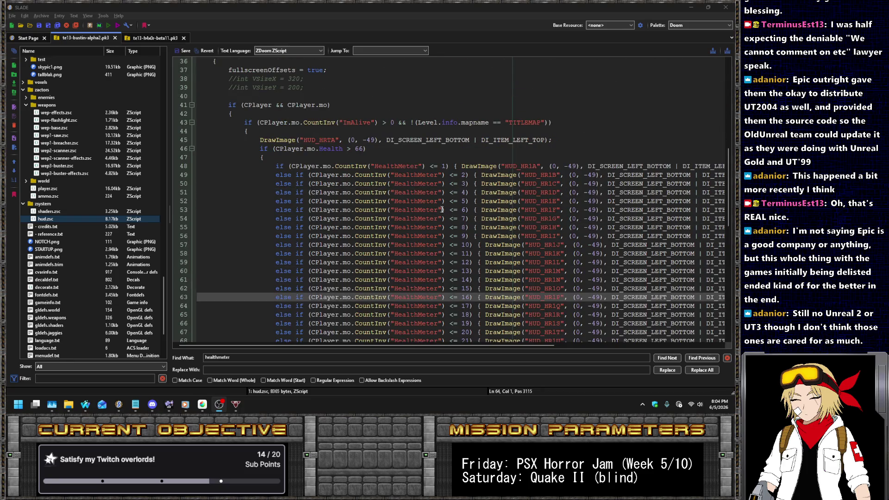
scroll(436, 196, "down", 6)
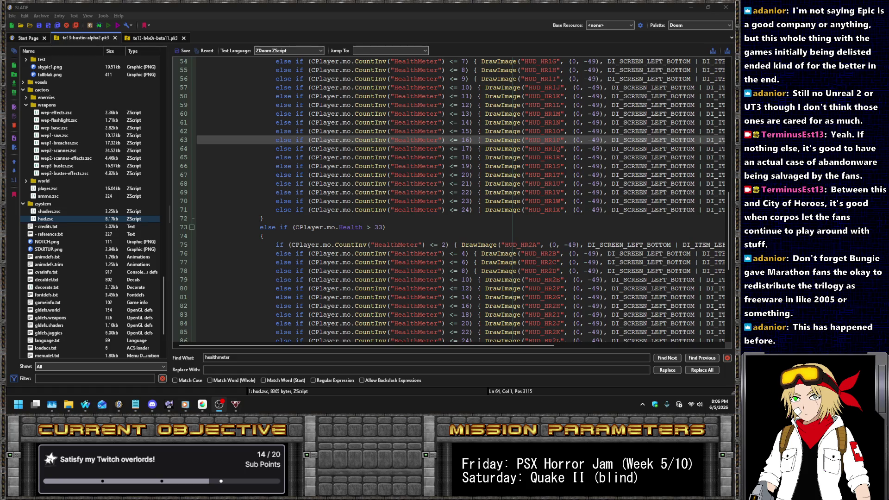
scroll(464, 128, "up", 4)
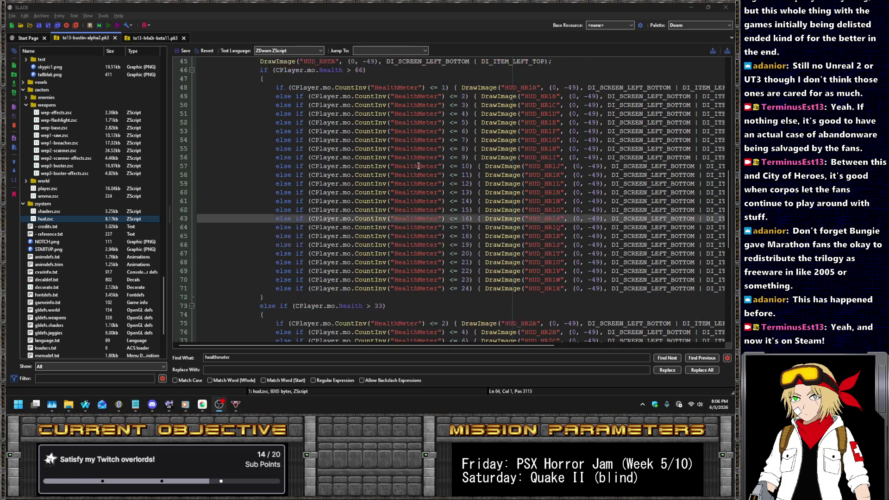
Lower the HealthMeter thresholds on lines 48–52 by one each, to 0 through 4.
double_click(447, 113)
type("0")
left_click(469, 124)
key("Right")
key("Right")
key("Right")
key("BackSpace")
type("1")
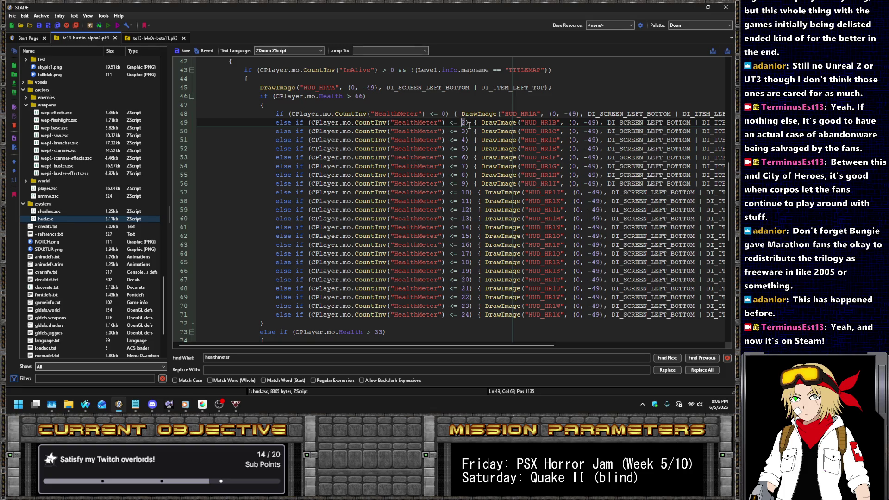
key("Down")
key("BackSpace")
type("2")
key("Down")
key("BackSpace")
type("3")
key("Down")
key("BackSpace")
type("4")
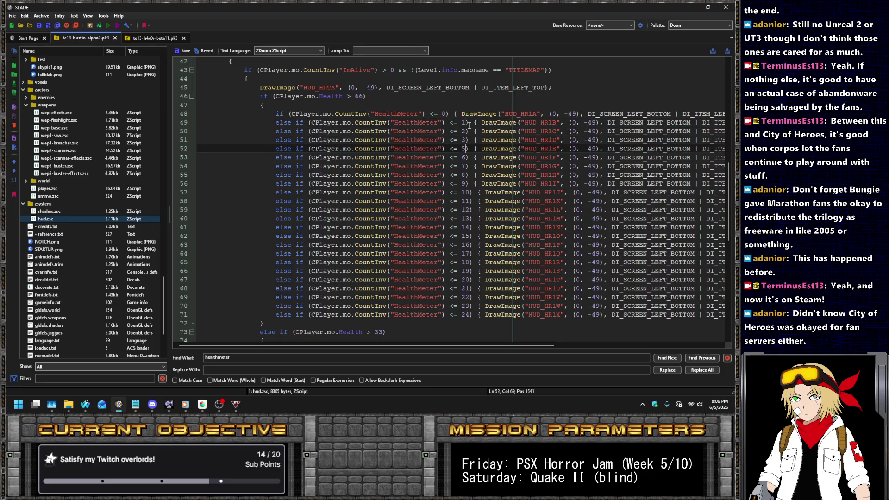
Undo the threshold renumbering on lines 48–52.
key("Down")
key("ctrl+z")
key("ctrl+z")
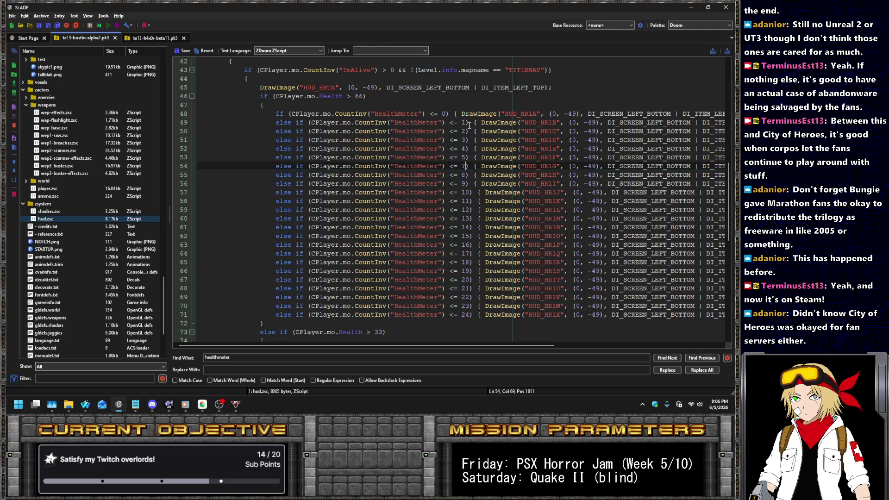
key("ctrl+z")
key("ctrl+z")
key("ctrl+z")
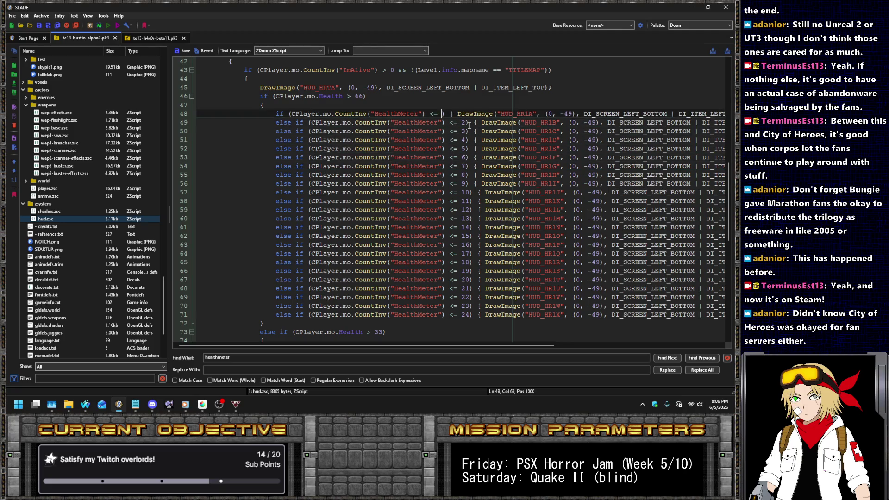
Change the top block's HealthMeter comparisons from <= to <, starting at line 48.
key("BackSpace")
key("Down")
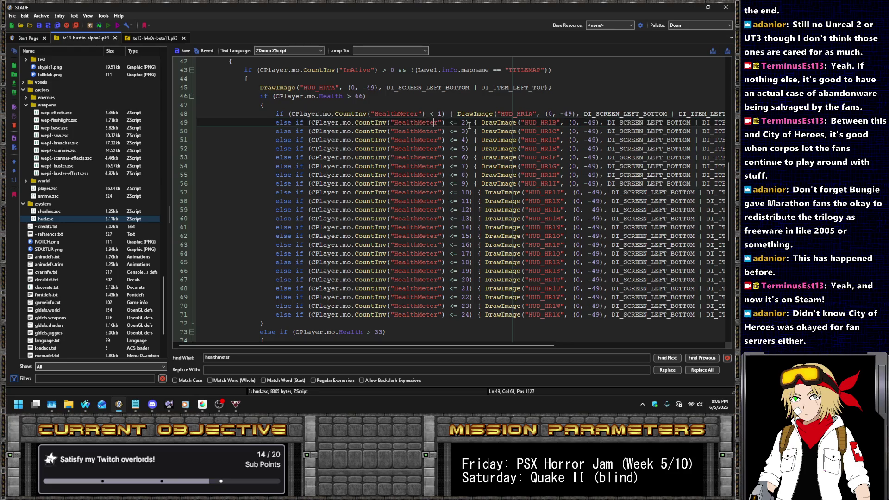
key("Right")
key("Right")
key("Right")
key("Right")
key("Right")
key("Delete")
key("Down")
key("Delete")
key("Down")
key("Delete")
key("Down")
key("Delete")
key("Down")
key("Delete")
key("Down")
key("Delete")
key("Down")
key("Delete")
key("Down")
key("Delete")
key("Down")
key("Delete")
key("Down")
key("Delete")
key("Down")
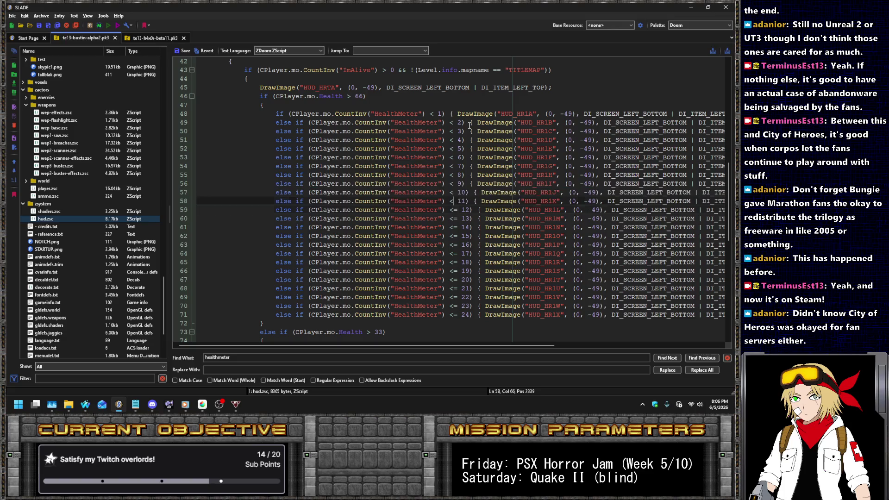
key("Delete")
key("Down")
key("Delete")
key("Down")
key("Delete")
key("Down")
key("Delete")
key("Down")
key("Delete")
key("Down")
key("Delete")
key("Down")
key("Delete")
key("Down")
key("Delete")
key("Down")
key("Delete")
key("Down")
key("Delete")
key("Down")
key("Delete")
key("Down")
key("Delete")
key("Down")
key("Delete")
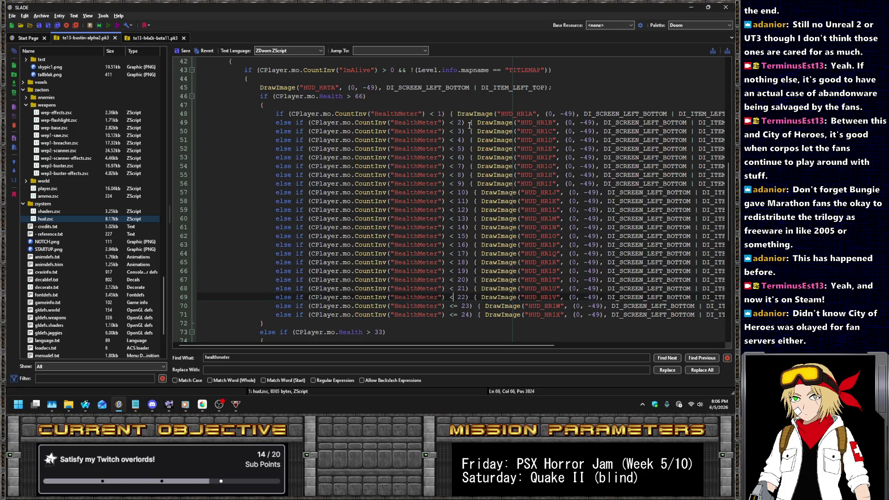
Make the middle-health block's HealthMeter comparisons strict less-than.
scroll(482, 128, "down", 7)
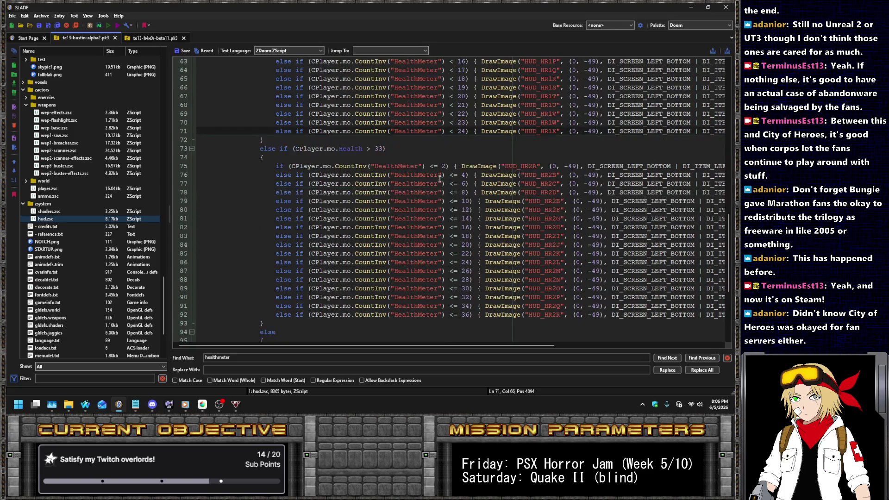
left_click(432, 166)
key("Delete")
key("Down")
key("Right")
key("Right")
key("Right")
key("Delete")
key("Down")
key("Delete")
key("Down")
key("Delete")
key("Down")
key("Delete")
key("Down")
key("Delete")
key("Down")
key("Delete")
key("Down")
key("Delete")
key("Down")
key("Delete")
key("Down")
key("Delete")
key("Down")
key("Delete")
key("Down")
key("Delete")
key("Down")
key("Delete")
key("Down")
key("Delete")
key("Down")
key("Delete")
key("Down")
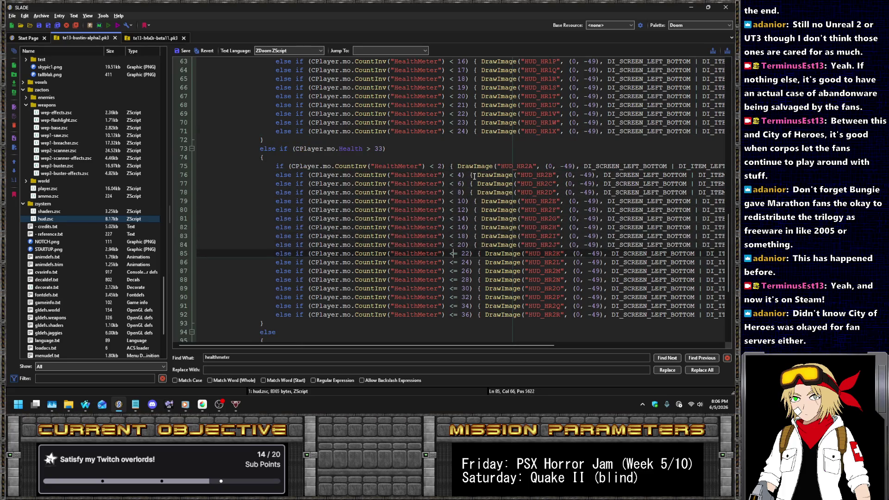
key("Delete")
Make the low-health block's HealthMeter comparisons strict less-than.
key("Down")
key("Delete")
key("Down")
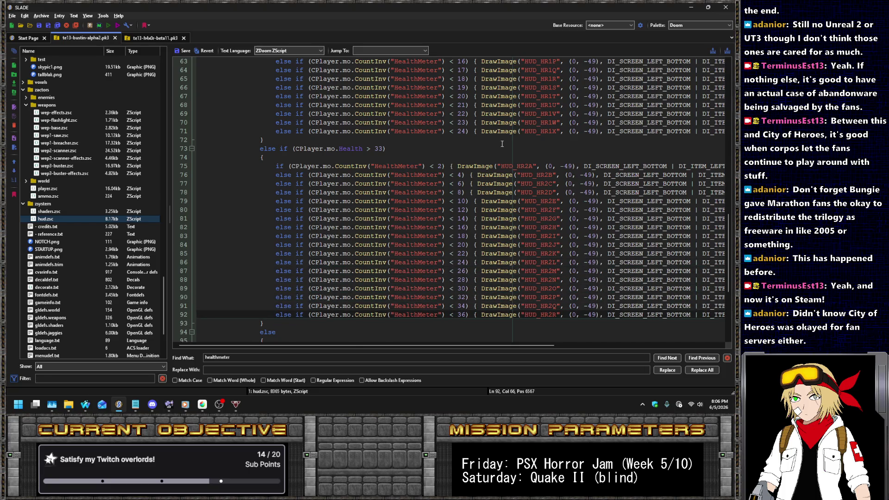
key("Delete")
scroll(474, 175, "down", 6)
left_click(434, 190)
key("Delete")
key("Down")
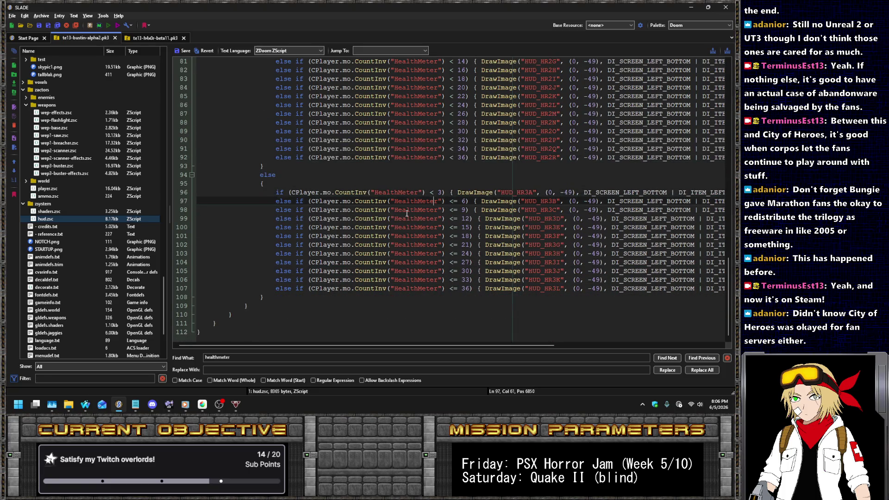
key("Delete")
key("Down")
key("Delete")
key("Down")
key("Delete")
key("Down")
key("Delete")
key("Down")
key("Delete")
key("Down")
key("Delete")
key("Down")
key("Delete")
key("Down")
key("Delete")
key("Down")
key("Delete")
key("Down")
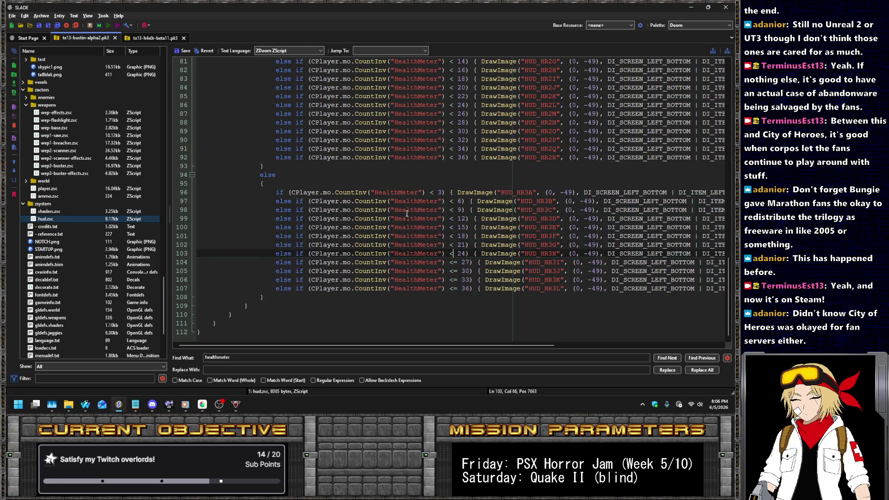
key("Delete")
key("Down")
key("Delete")
key("Down")
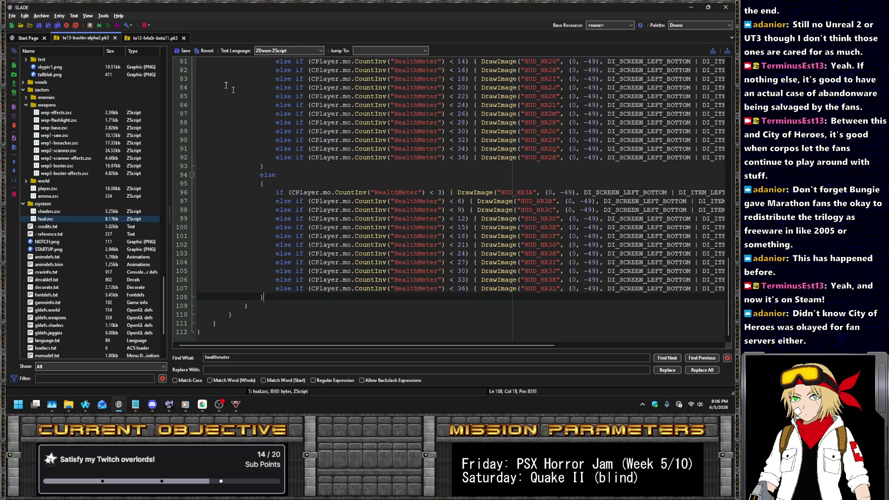
Save hud.zsc and launch the archive in UZDoom.
key("ctrl+s")
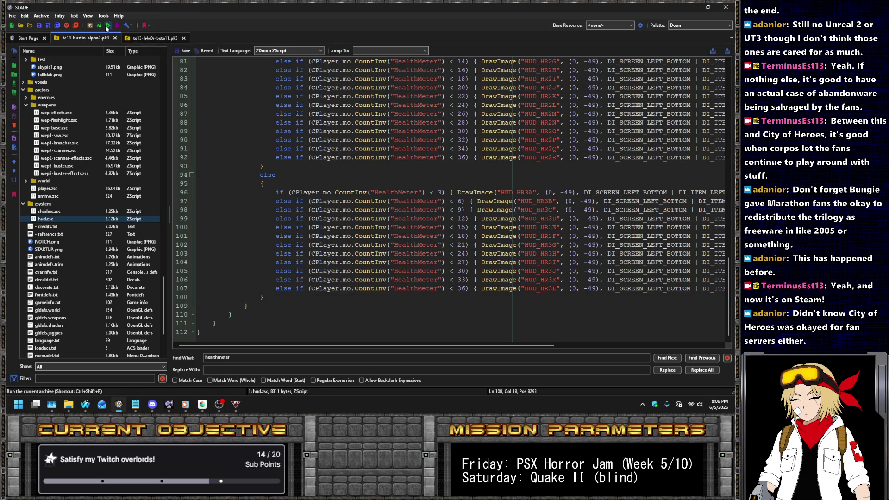
left_click(108, 25)
left_click(411, 279)
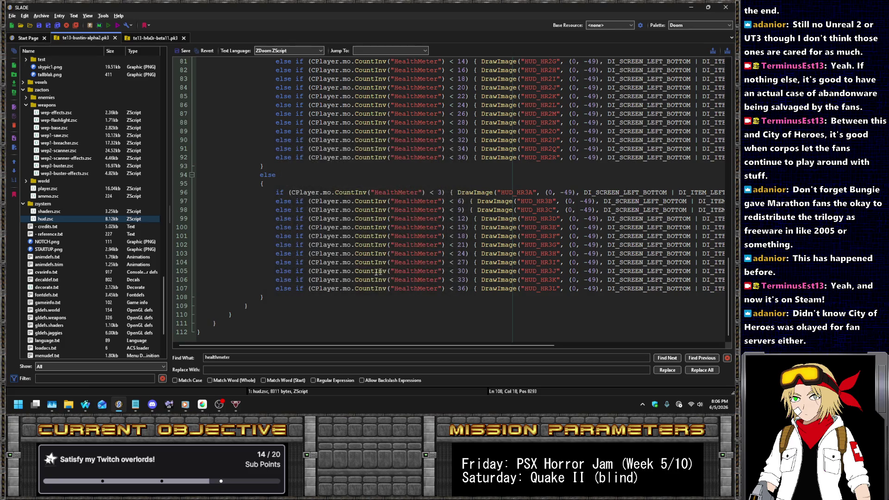
left_click(277, 326)
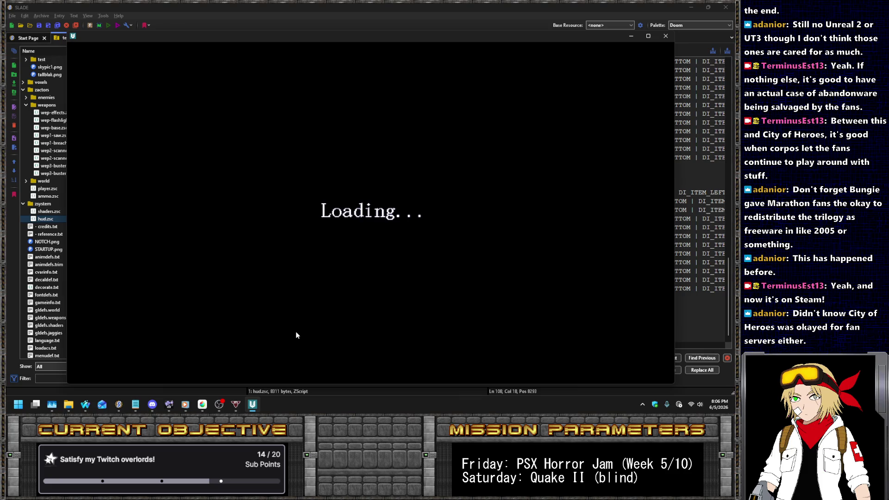
Enter a level and run 'take health 3' in the console.
key("Return")
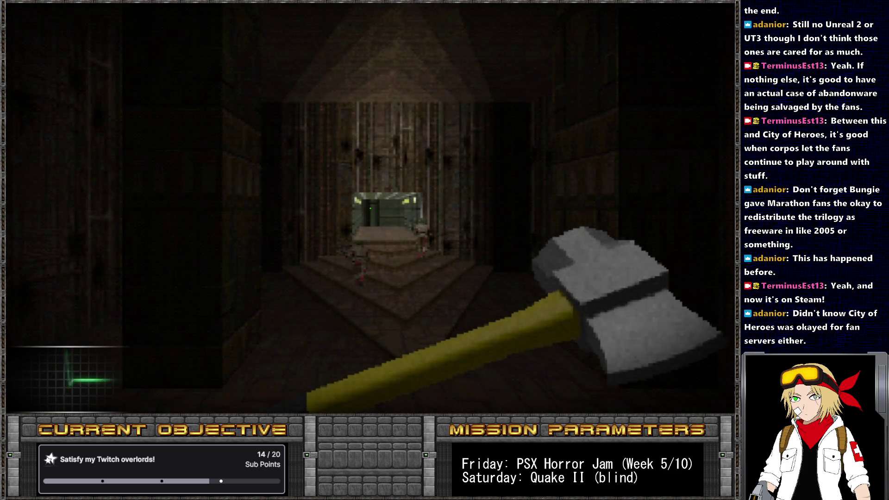
key("Right")
key("grave")
type("t")
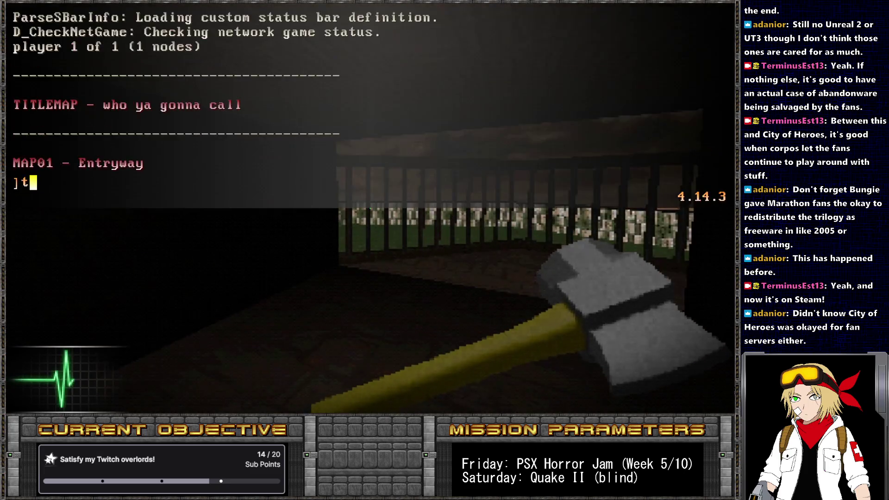
type("ake health 3")
key("Return")
key("grave")
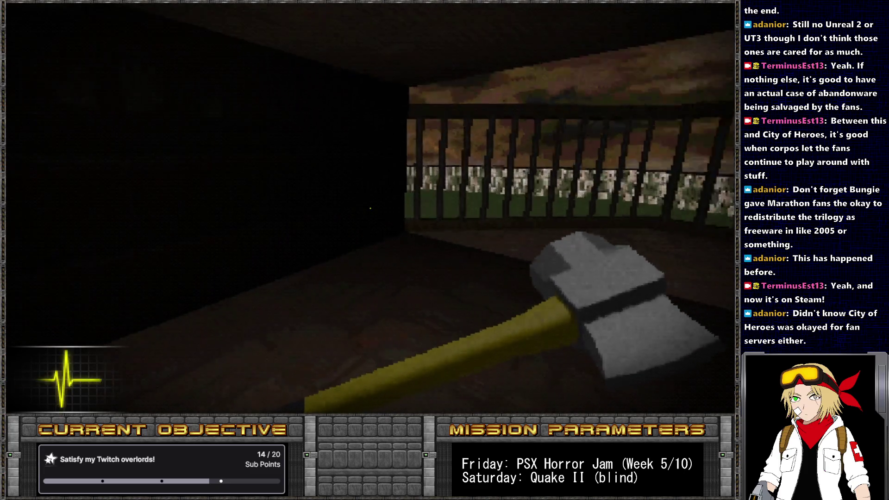
Play on to watch the heartbeat meter change colour, then return to the editor.
key("Right")
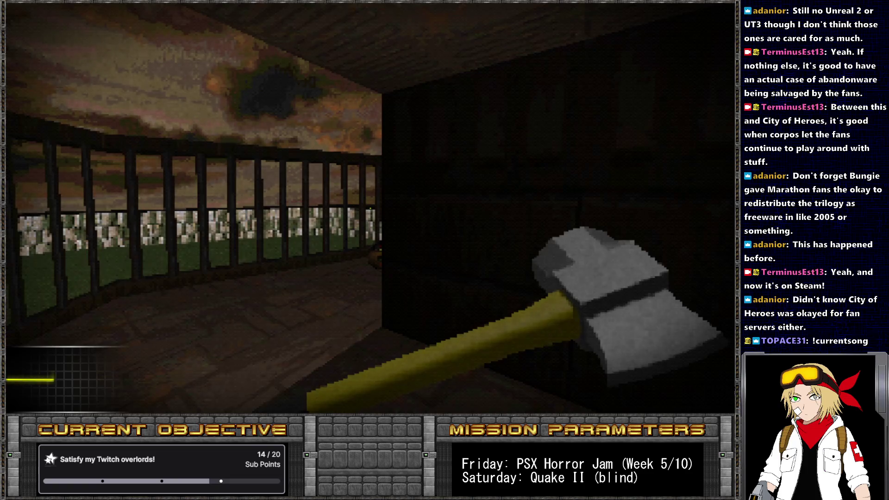
key("grave")
key("grave")
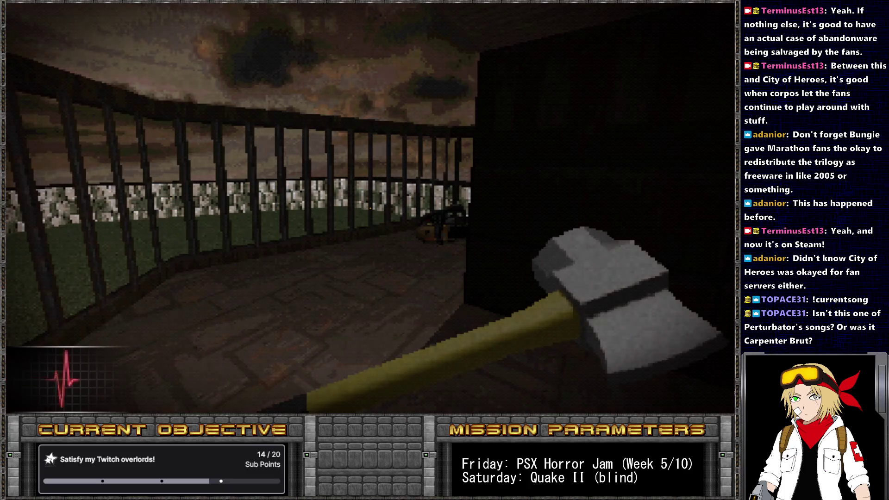
key("alt+Tab")
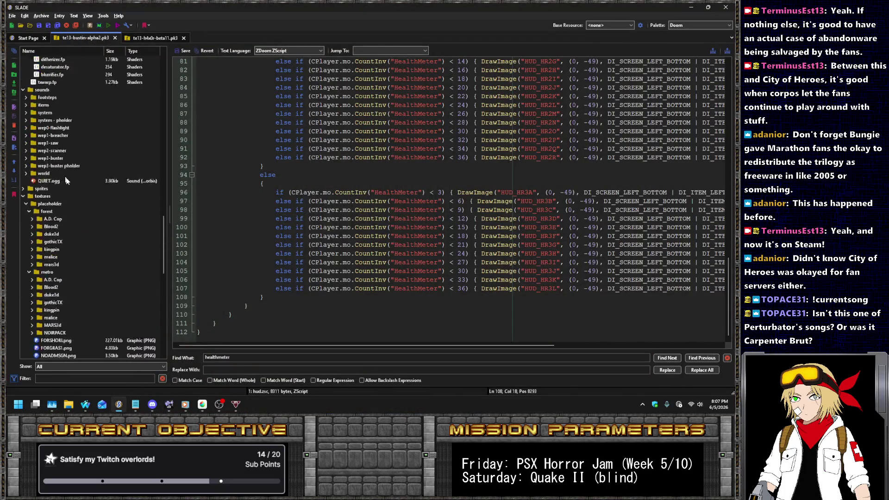
Open spooky.acs and delete the if (healthmeter == 1) line.
scroll(46, 116, "up", 20)
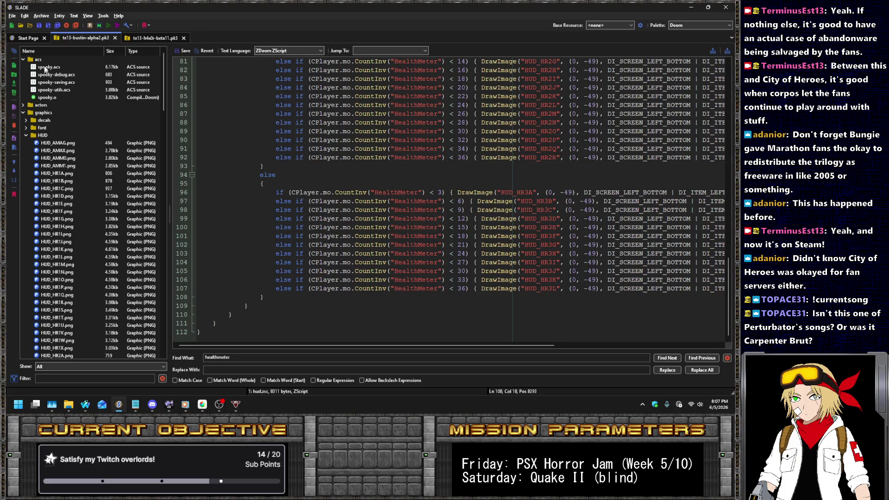
left_click(45, 68)
left_click(402, 205)
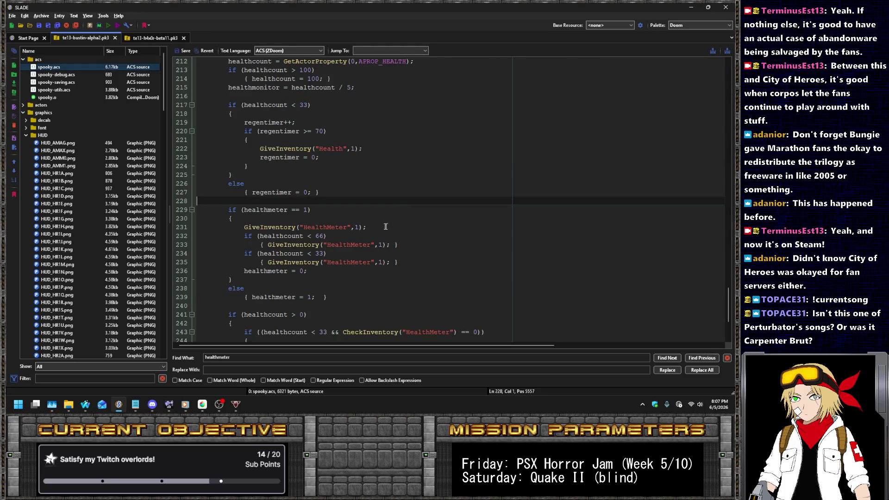
scroll(371, 229, "down", 2)
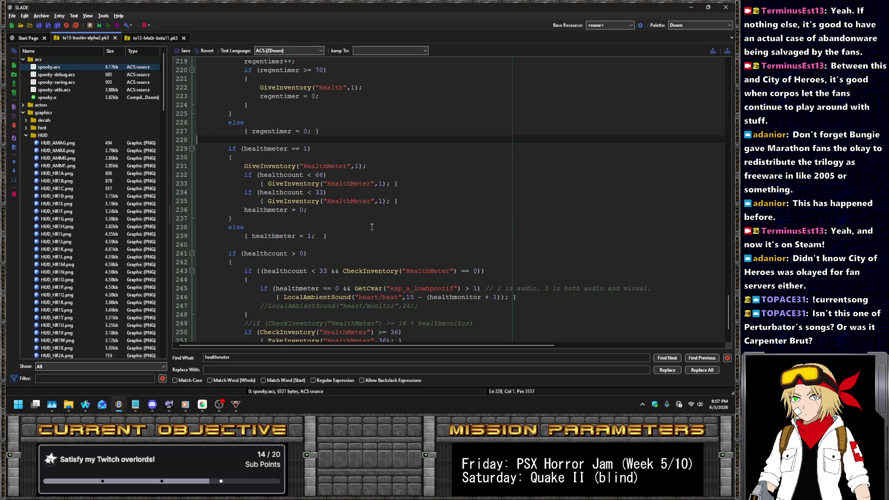
left_click(188, 149)
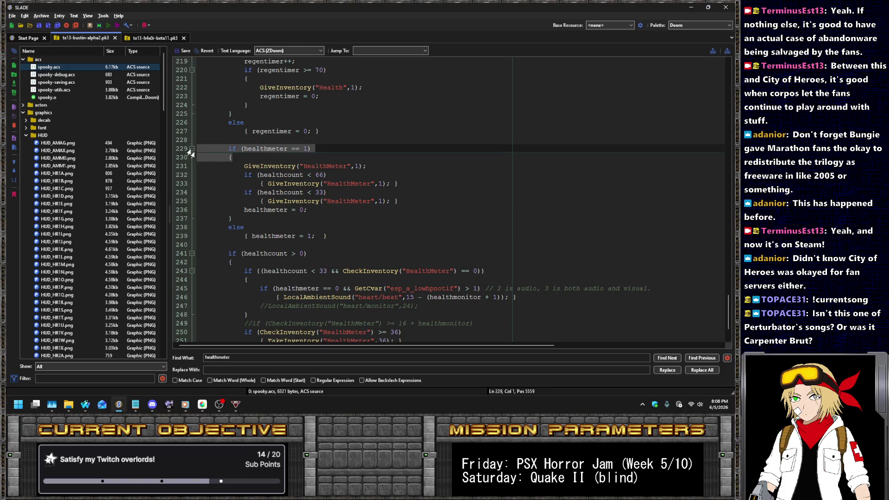
key("Delete")
key("Delete")
key("shift+Tab")
Dedent the now-unconditional HealthMeter GiveInventory lines.
key("Down")
key("shift+Tab")
key("Down")
key("shift+Tab")
key("Down")
key("shift+Tab")
key("Down")
key("shift+Tab")
key("Down")
key("shift+Tab")
Delete the healthmeter reset and else branch, then switch to Nightbot's song requests.
key("Up")
key("End")
key("shift+Down")
key("shift+Down")
key("shift+Down")
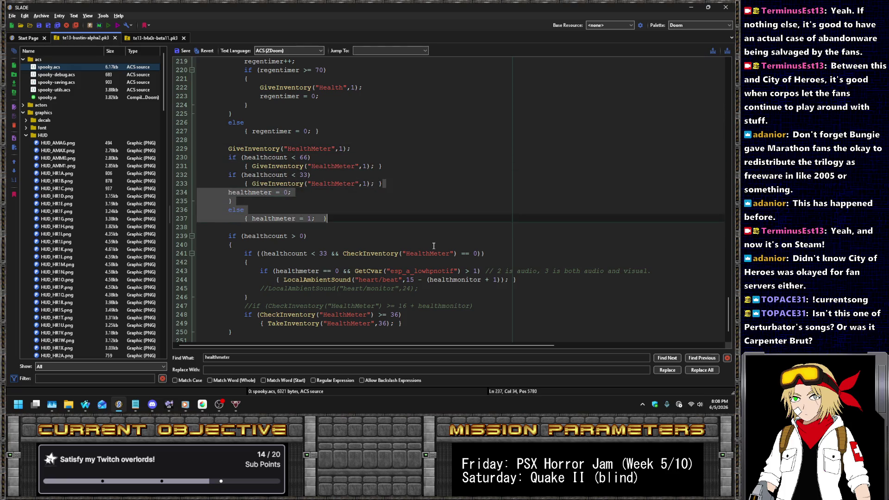
key("Delete")
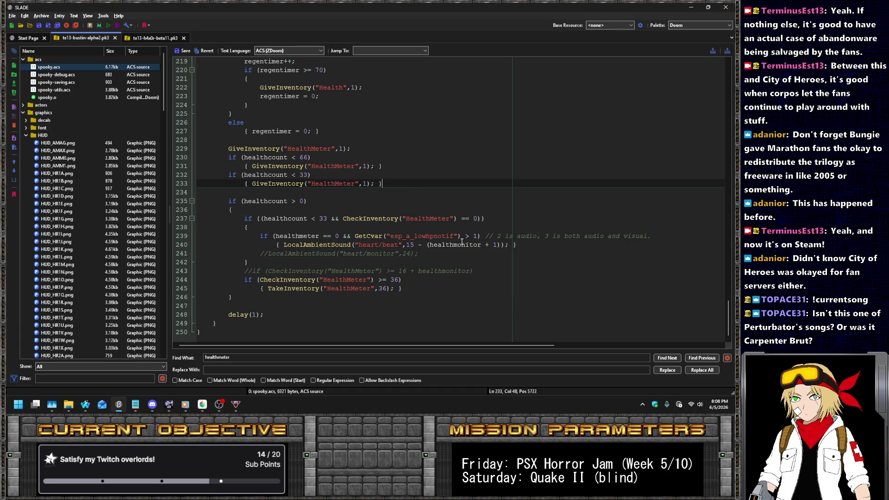
mouse_move(82, 410)
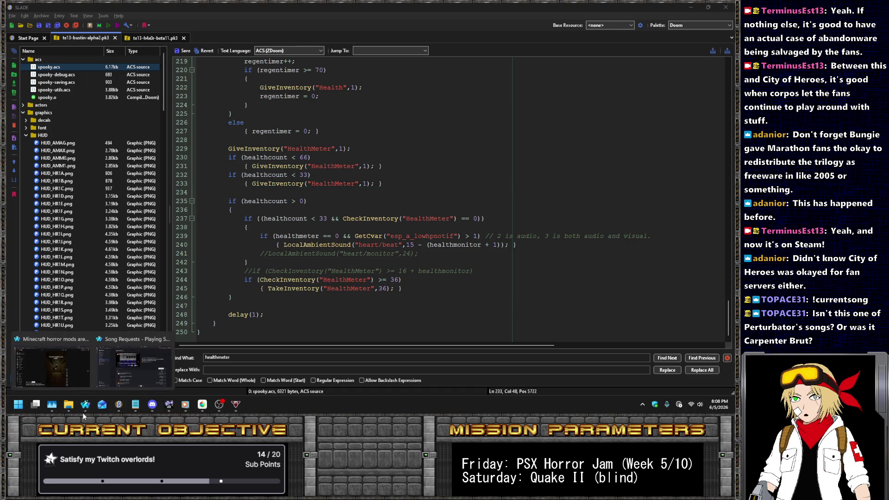
left_click(158, 343)
Open Shawn's Got the Shotgun - Doom II on YouTube in a new tab, skim its comments, and return to Nightbot.
middle_click(546, 135)
left_click(520, 10)
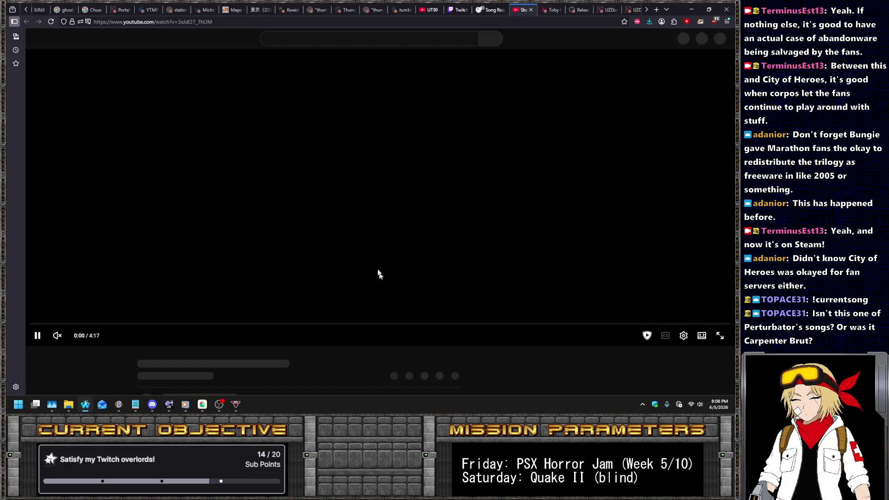
scroll(368, 183, "down", 5)
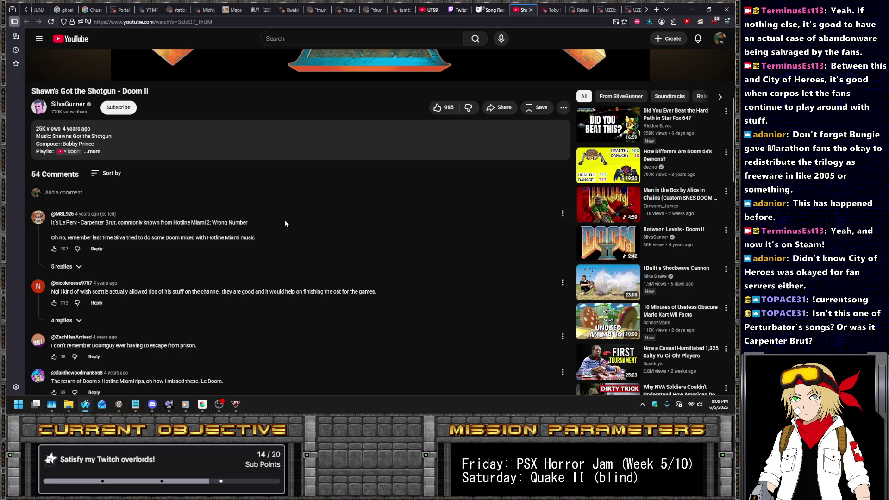
scroll(333, 239, "up", 6)
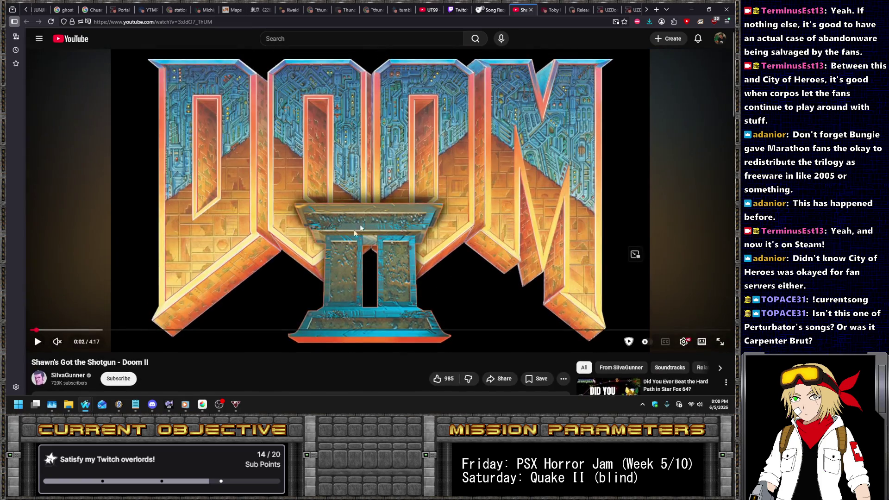
left_click(484, 11)
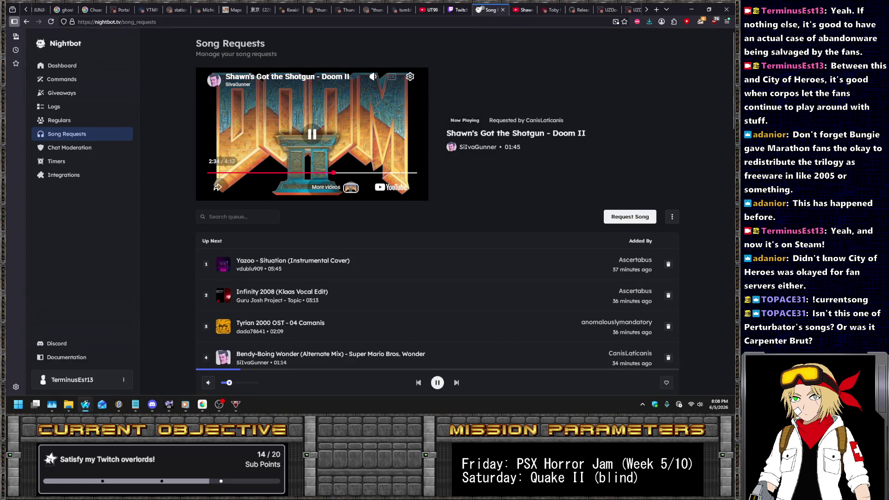
Switch back to Nightbot's Song Requests with Shawn's Got the Shotgun - Doom II playing.
key("alt+Tab")
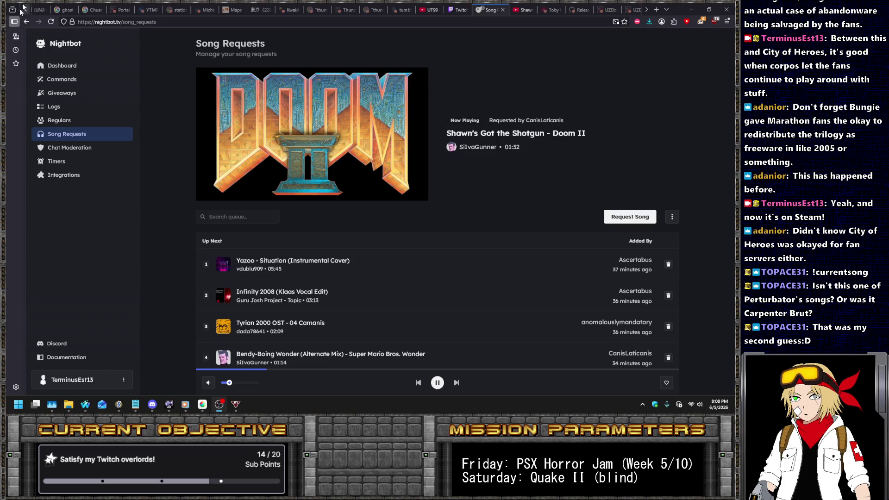
Change both 36 values on lines 244–245 of spooky.acs to 70 and save.
left_click(115, 405)
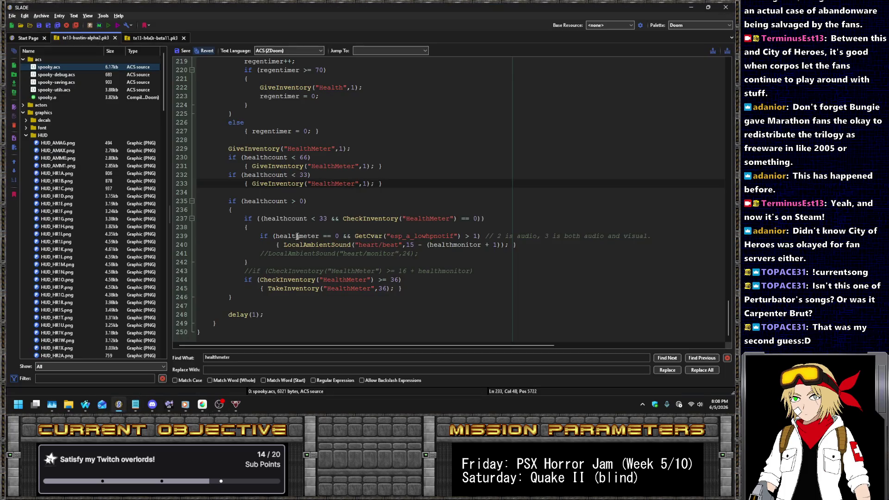
double_click(394, 279)
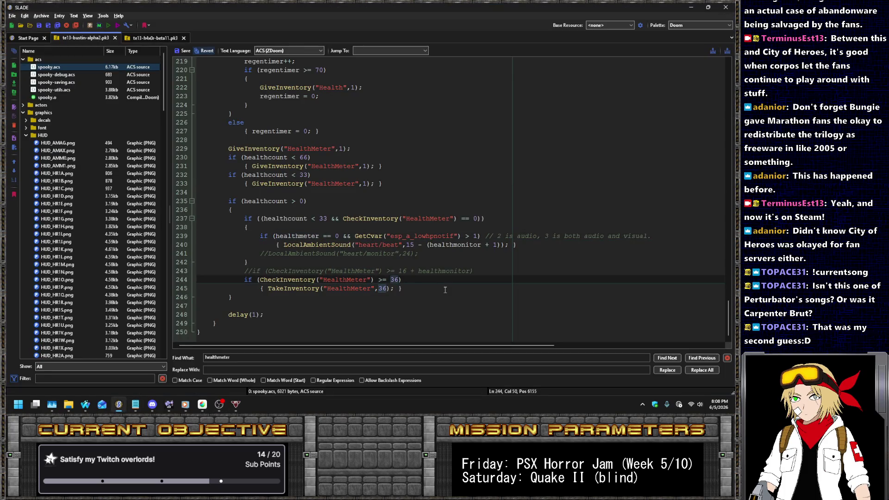
type("70")
key("Down")
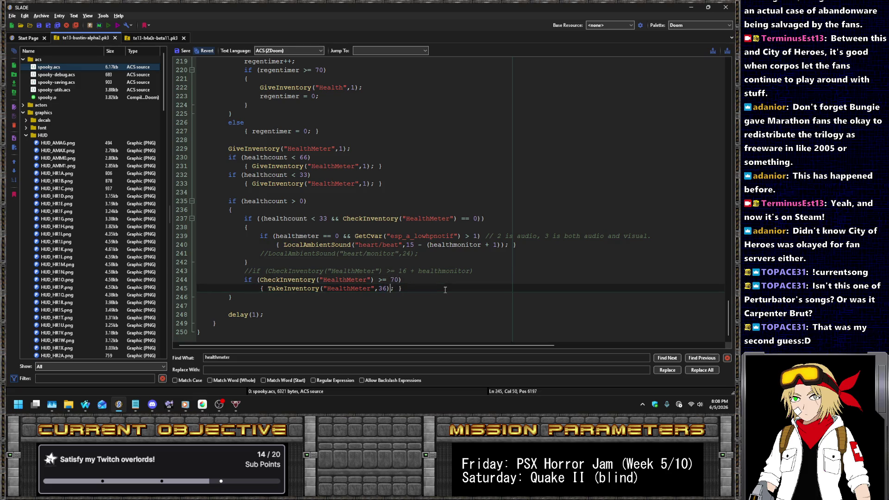
type("0")
key("ctrl+Left")
key("ctrl+Left")
key("ctrl+Left")
left_click(183, 51)
In decorate.txt, set the HealthMeter MaxAmount from 36 to 100 and save.
scroll(117, 262, "down", 15)
scroll(117, 262, "down", 15)
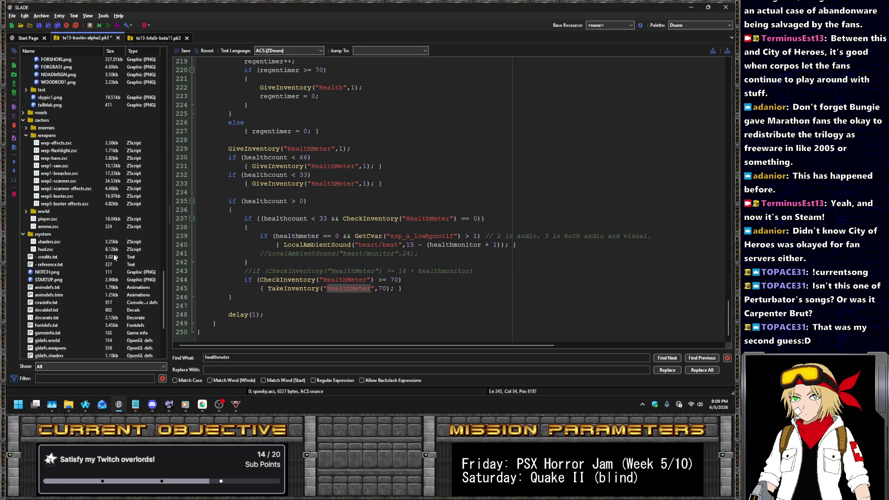
left_click(58, 218)
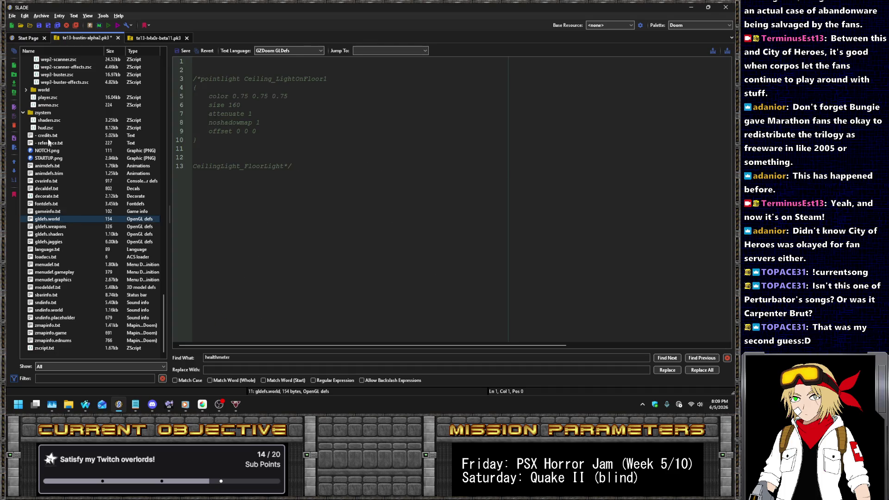
left_click(48, 195)
key("ctrl+f")
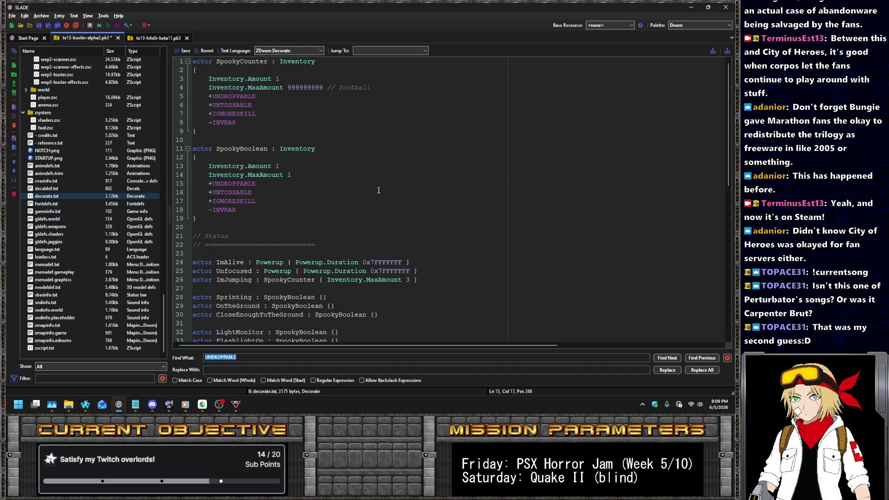
key("Return")
scroll(399, 198, "down", 4)
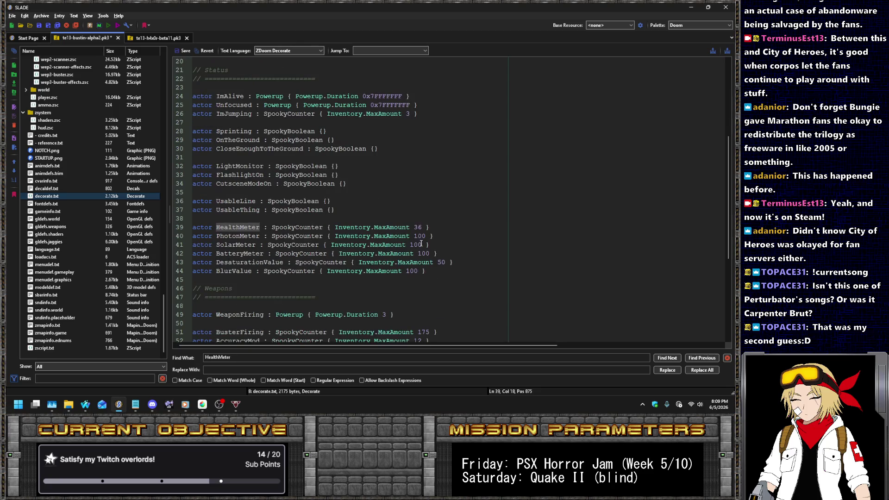
left_click(421, 226)
type("100")
left_click(176, 50)
Save the whole archive and go back into spooky.acs.
scroll(111, 248, "up", 15)
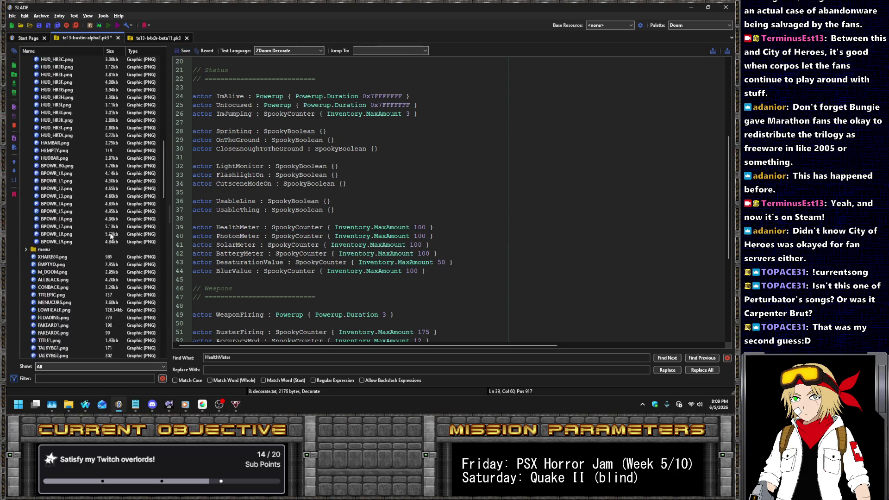
key("ctrl+s")
left_click(48, 66)
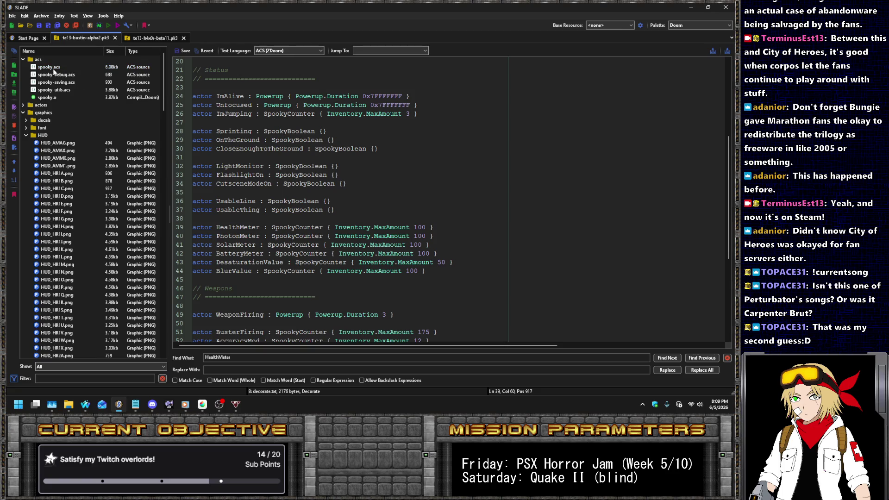
left_click(388, 201)
Keep the line 244 threshold at 70 and make line 245 take 100 HealthMeter.
scroll(388, 200, "down", 2)
left_click(393, 279)
key("Delete")
type("100)")
key("Down")
key("Delete")
type("10")
key("Up")
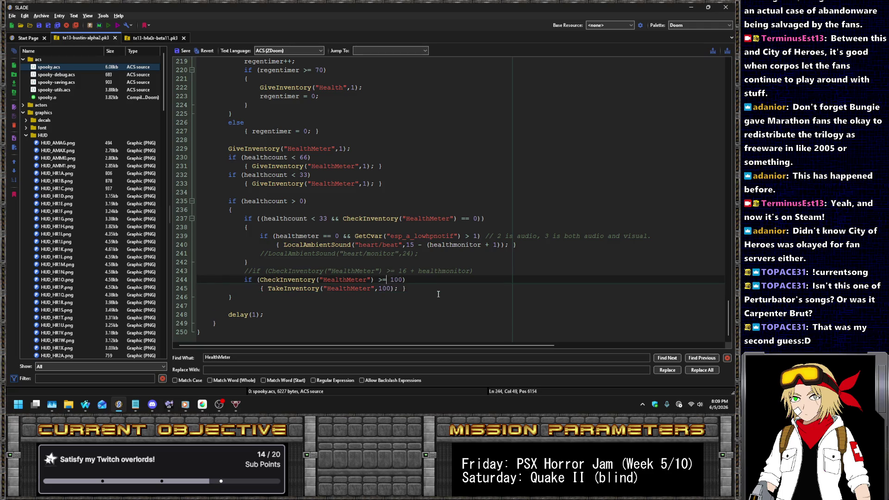
key("BackSpace")
key("BackSpace")
key("BackSpace")
type("70")
Change line 237's HealthMeter check from == 0 to == 6 and save spooky.acs.
left_click(578, 218)
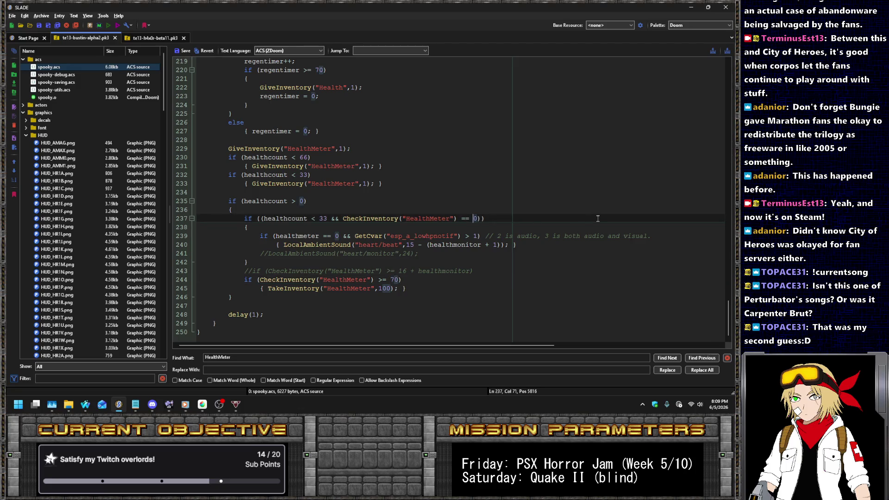
type("6")
left_click(493, 218)
double_click(470, 245)
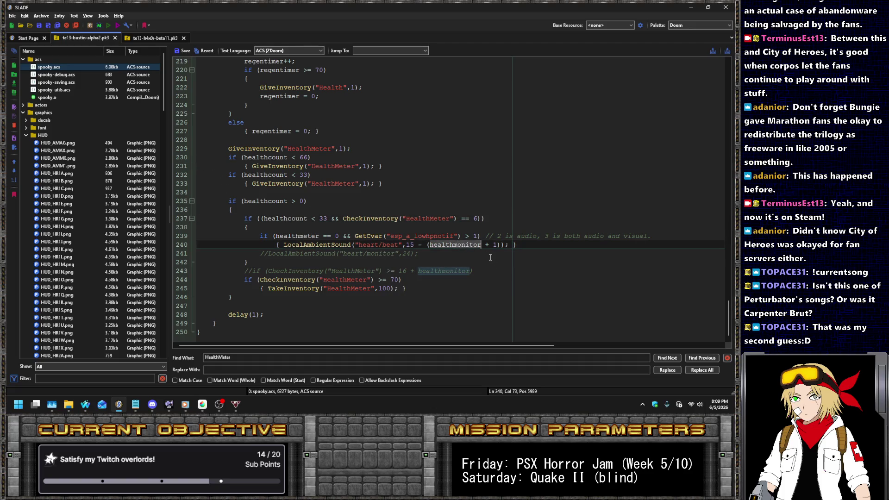
left_click(183, 50)
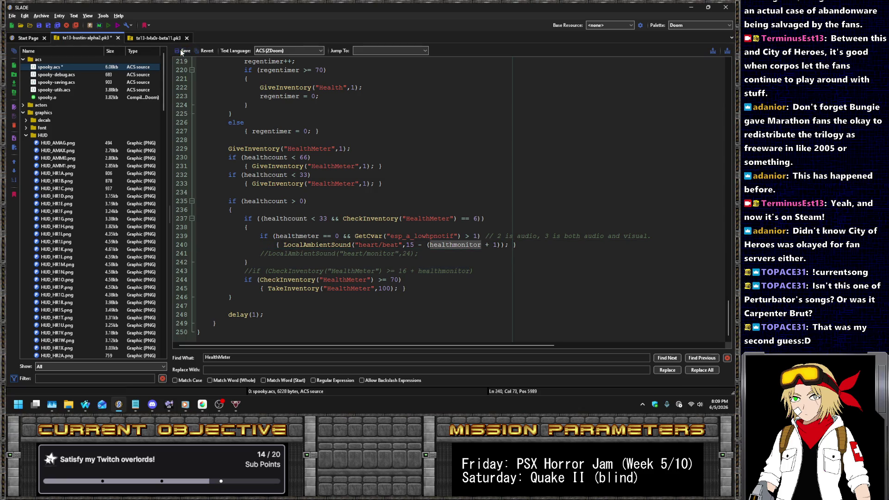
Delete the unused healthmeter declaration on line 201 of spooky.acs and save the script.
right_click(102, 67)
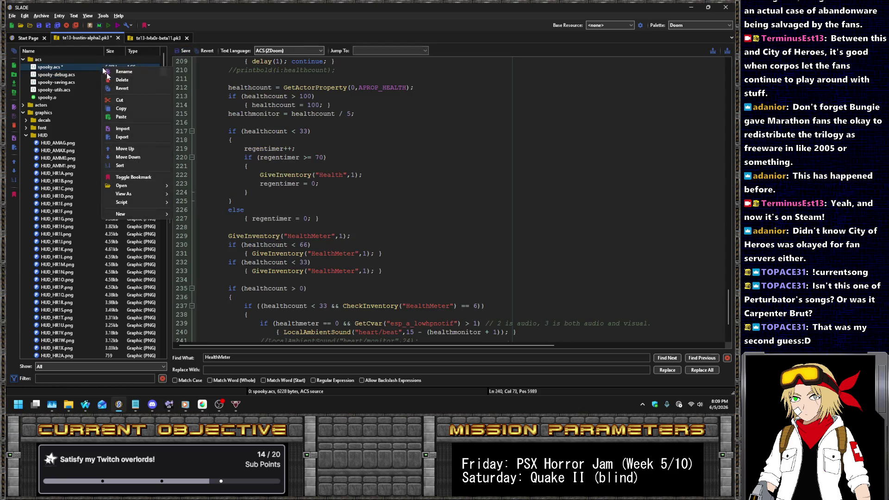
left_click(298, 225)
scroll(264, 179, "up", 6)
left_click_drag(333, 148, 383, 149)
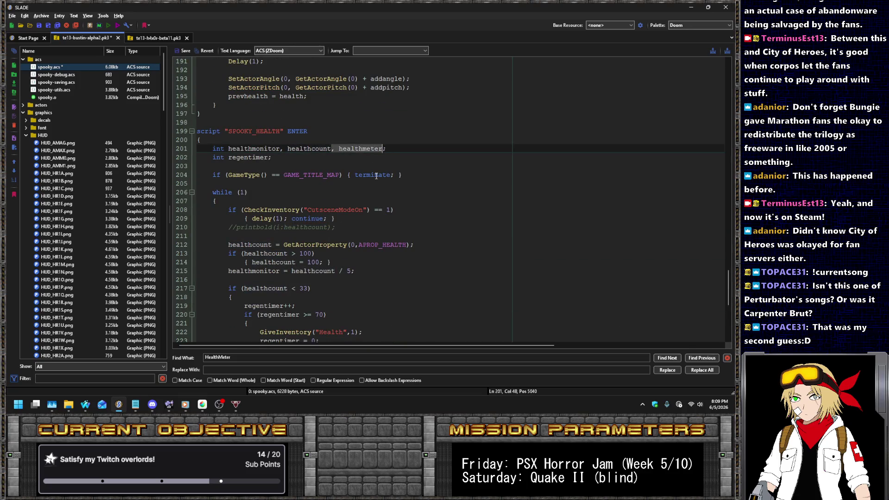
key("BackSpace")
scroll(376, 175, "down", 6)
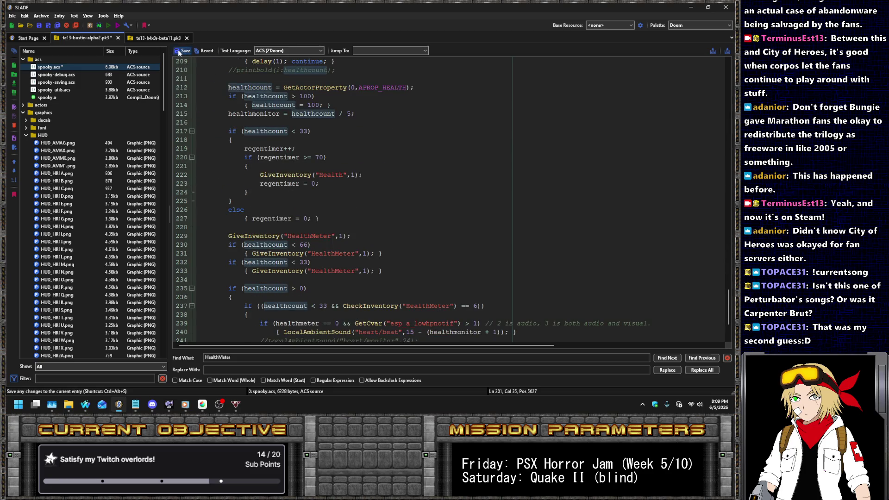
left_click(179, 53)
Try compiling spooky.acs and dismiss the compile error report.
scroll(199, 186, "up", 13)
right_click(129, 68)
mouse_move(190, 203)
left_click(226, 203)
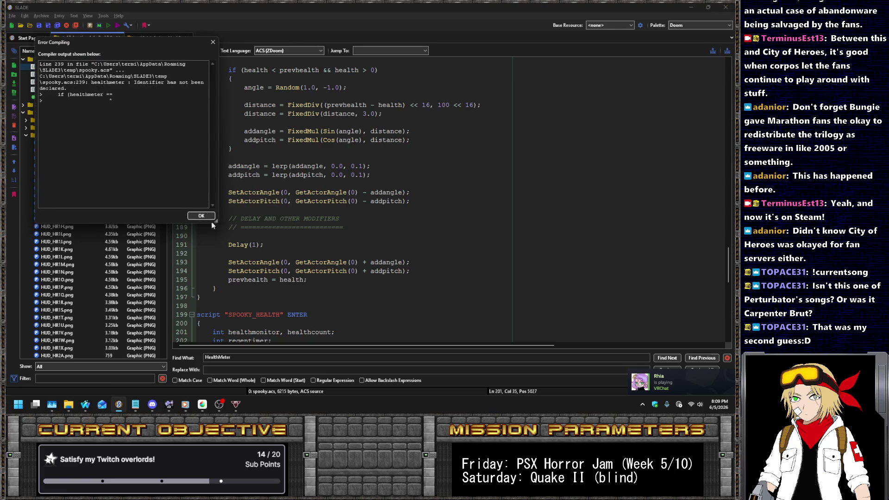
left_click(209, 218)
Delete the leftover healthmeter condition on line 239 of spooky.acs.
scroll(312, 180, "down", 4)
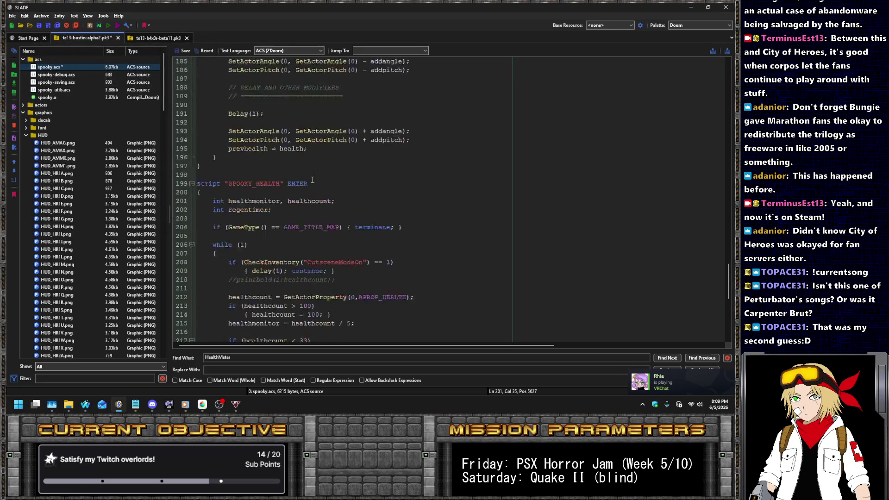
scroll(312, 179, "down", 11)
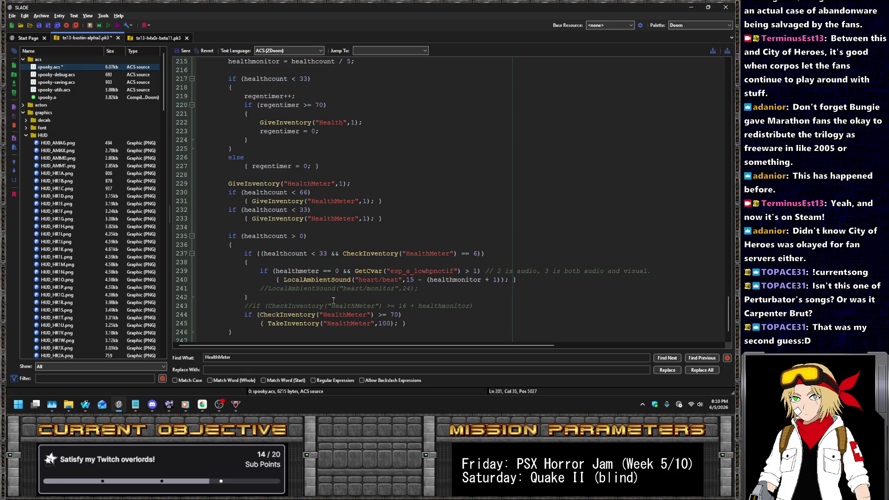
left_click_drag(354, 271, 277, 272)
key("Delete")
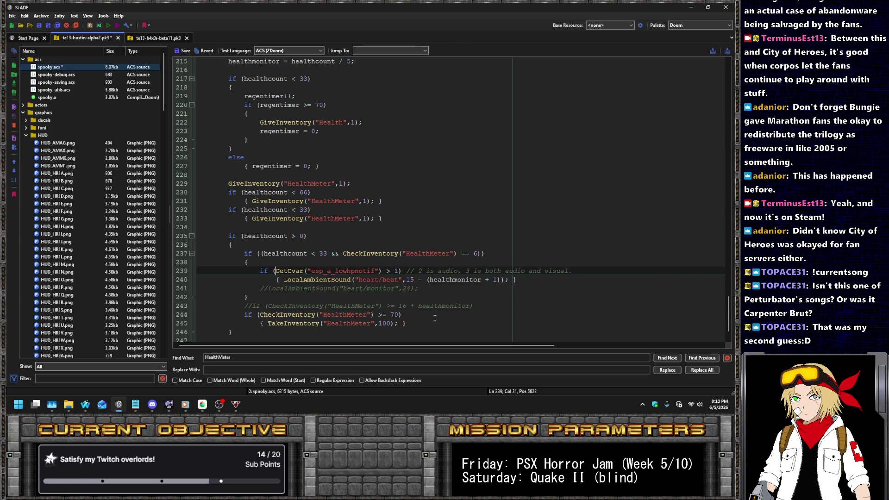
key("ctrl+shift+Right")
key("ctrl+shift+Right")
key("ctrl+shift+Right")
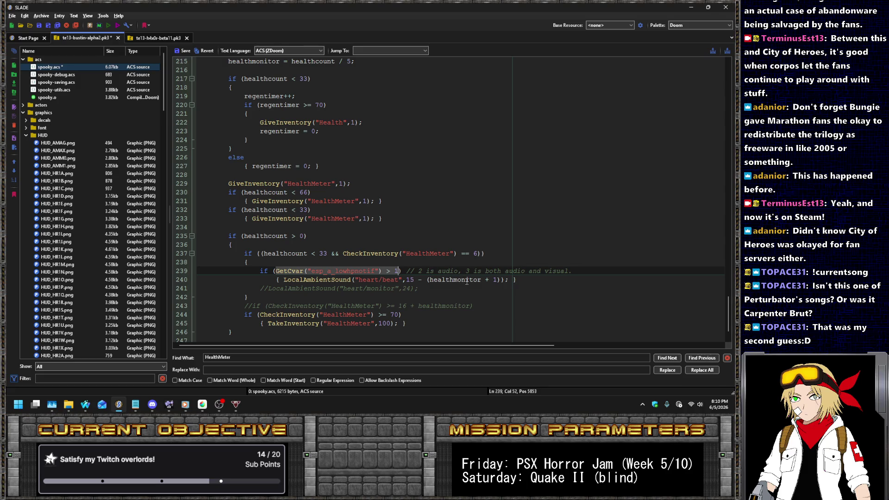
Compile spooky.acs into spooky.o and save the archive with Ctrl+S.
left_click(106, 76)
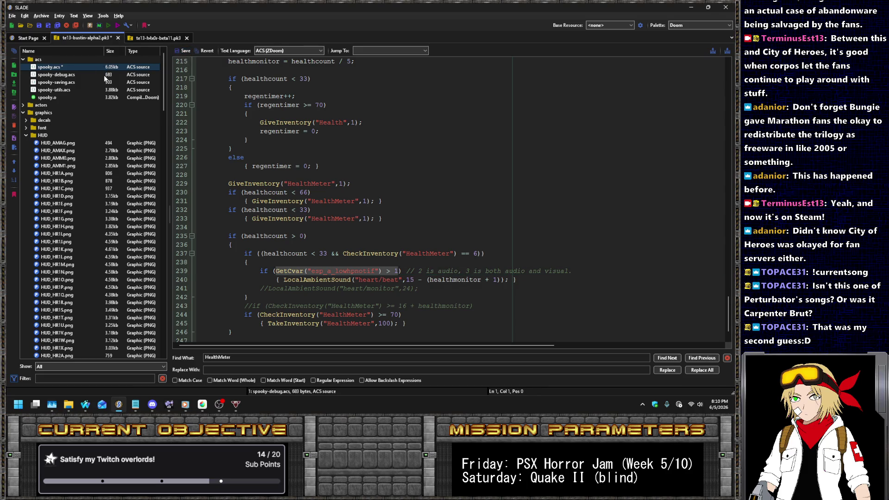
right_click(106, 68)
mouse_move(155, 202)
left_click(190, 202)
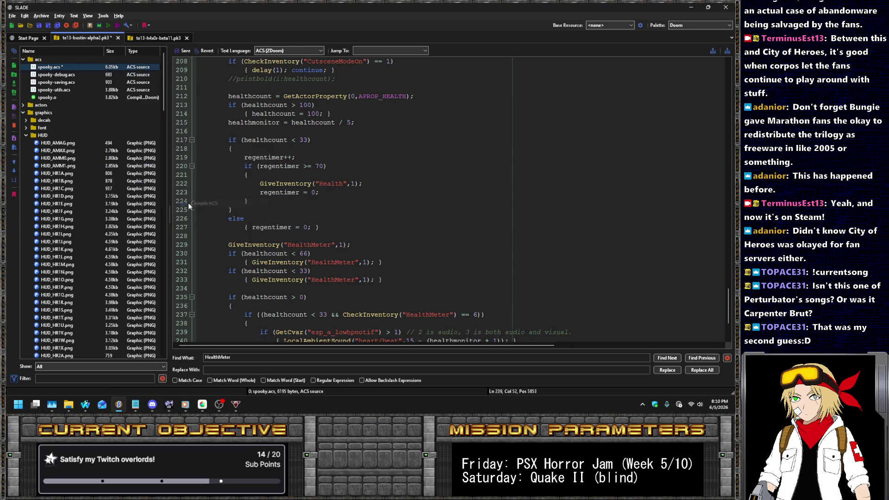
key("ctrl+s")
left_click(73, 175)
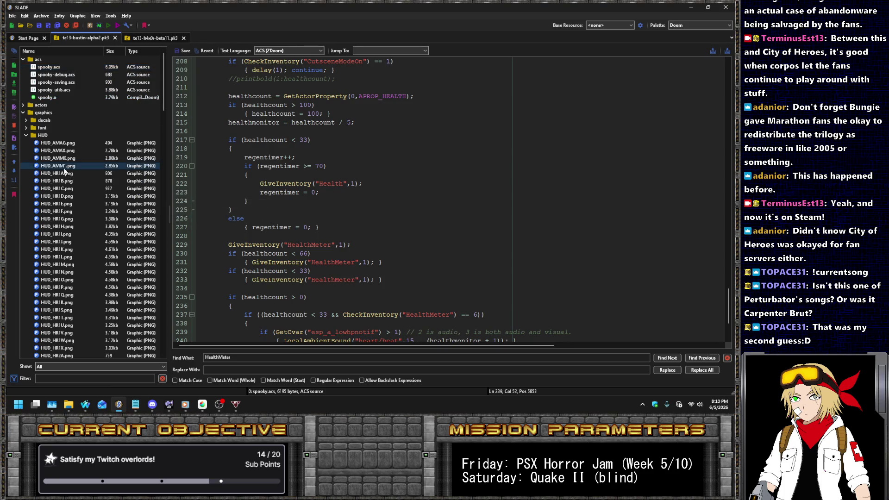
Preview each heartbeat frame from HUD_HR1A through HUD_HR3G.
key("Down")
key("Down")
key("Down")
key("Down")
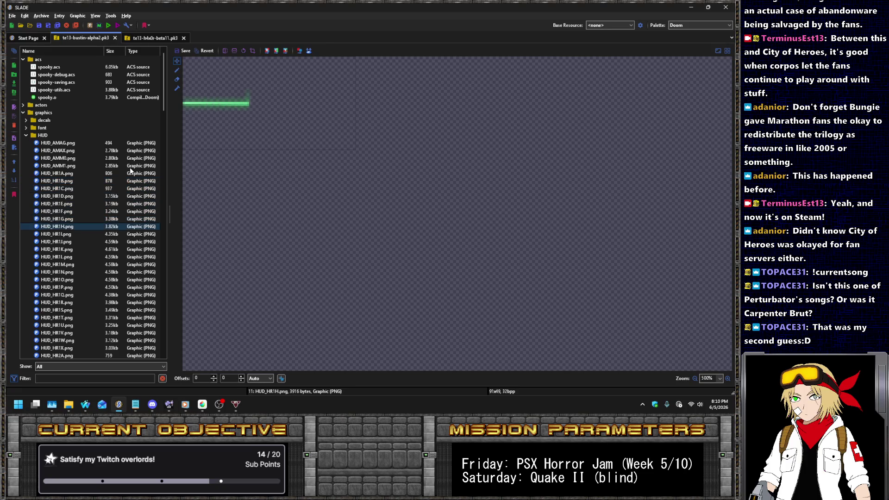
key("Down")
key("Down")
key("Down")
key("Down")
key("Down")
key("Down")
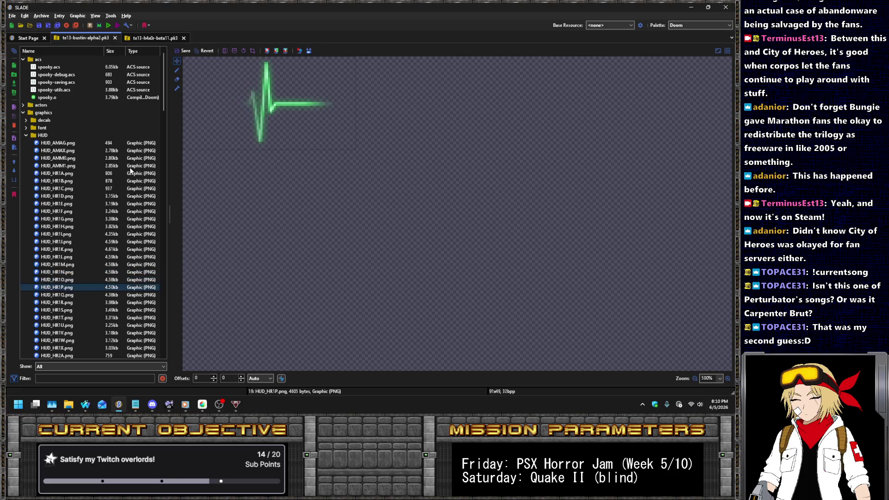
scroll(111, 200, "down", 9)
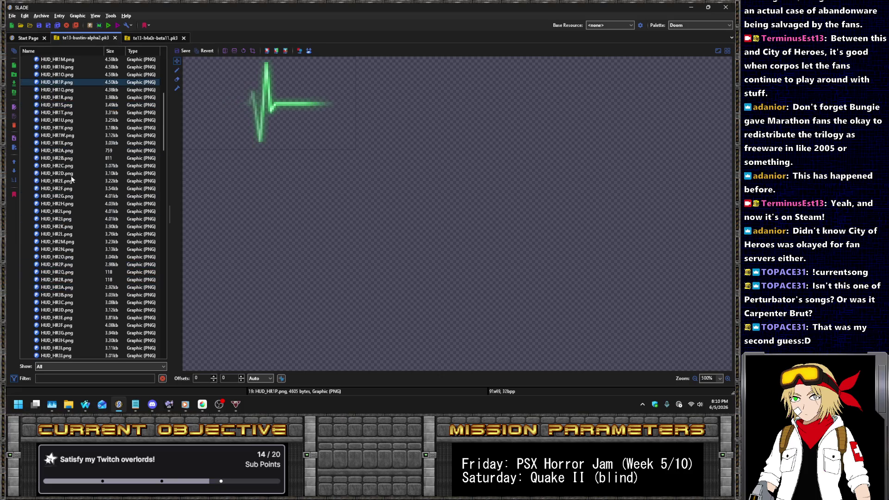
left_click(63, 150)
key("Down")
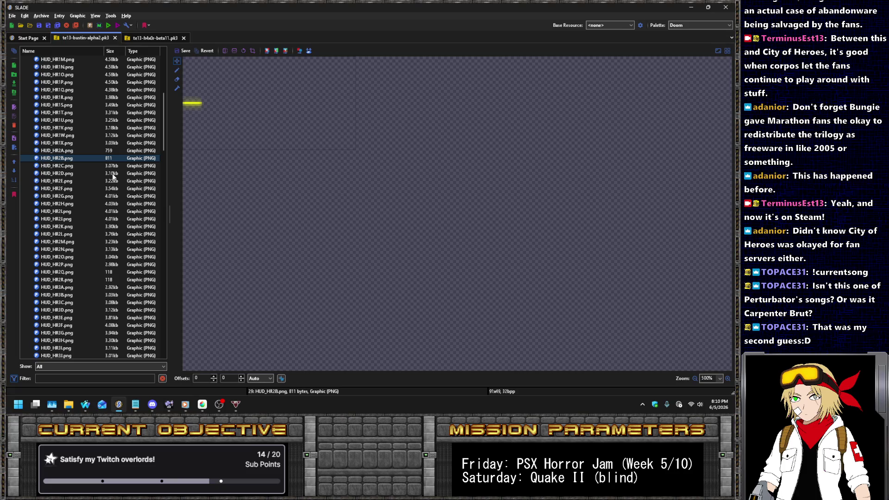
key("Up")
key("Down")
key("Down")
key("Down")
key("Down")
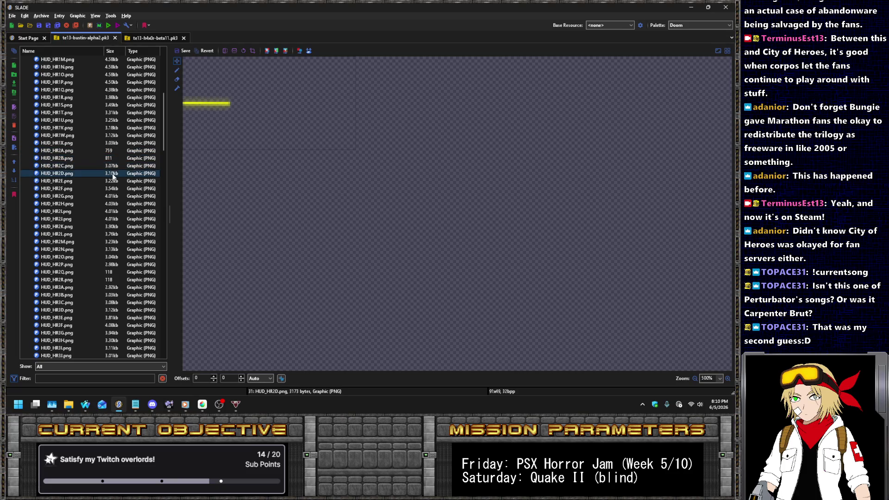
key("Down")
key("Down")
key("Down")
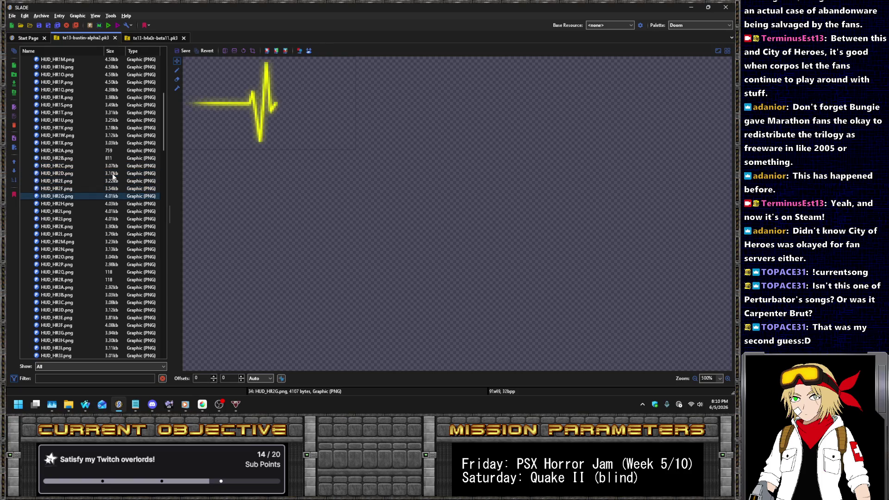
key("Down")
key("Down")
key("Down")
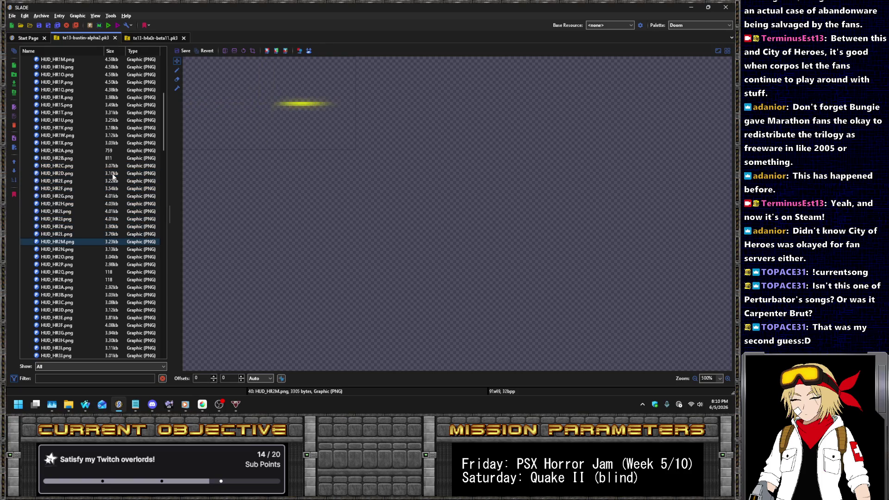
key("Down")
key("Down")
key("Down")
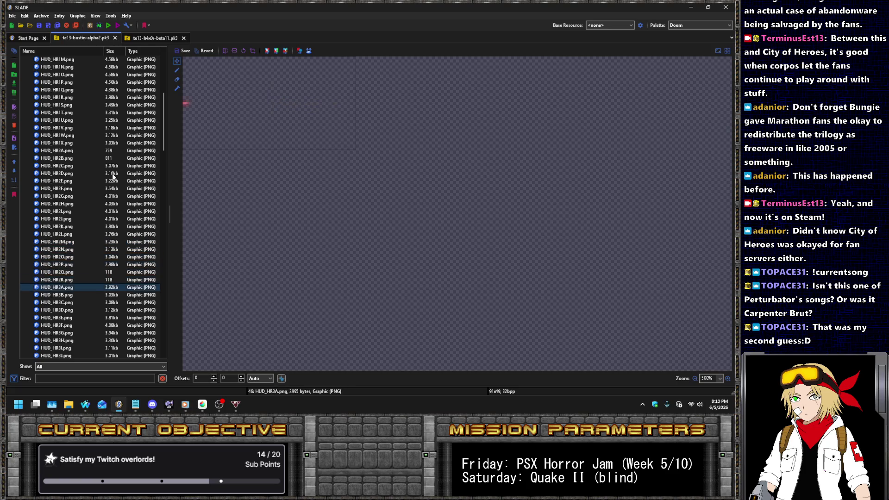
key("Down")
key("Down")
key("Down")
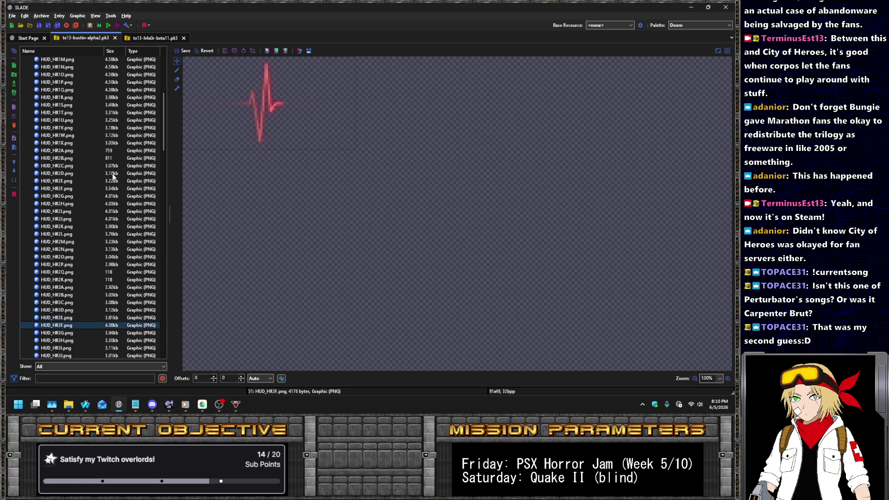
Select the twelve BPOWR graphics, BPOWR_BG through BPOWR_L9.
key("Down")
key("Down")
key("Down")
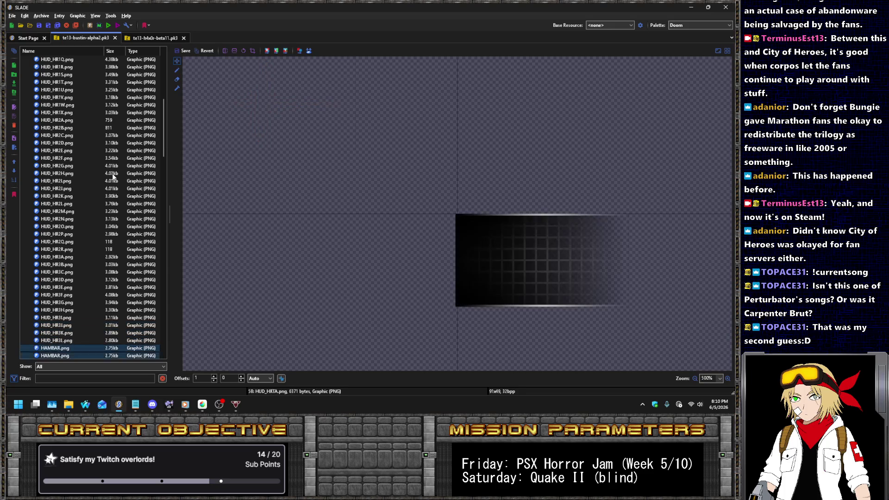
key("Down")
key("Down")
key("Down")
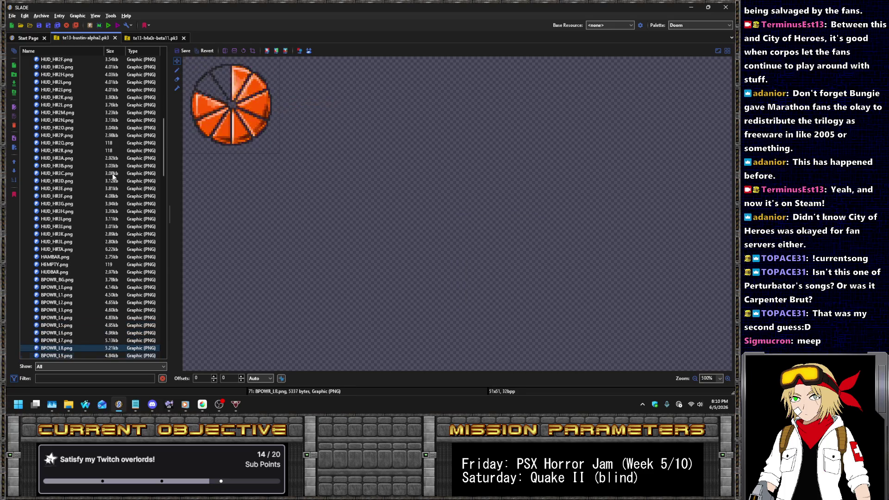
key("Up")
key("Up")
key("Up")
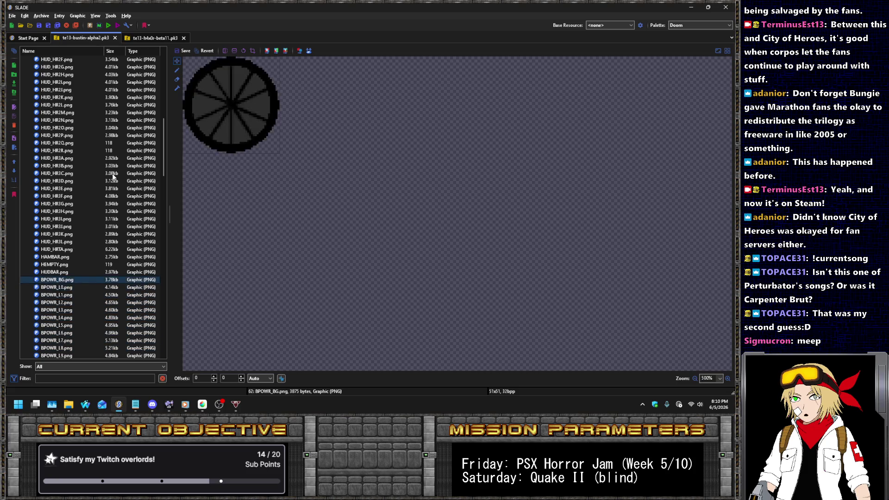
scroll(92, 175, "down", 6)
left_click(61, 219, "shift")
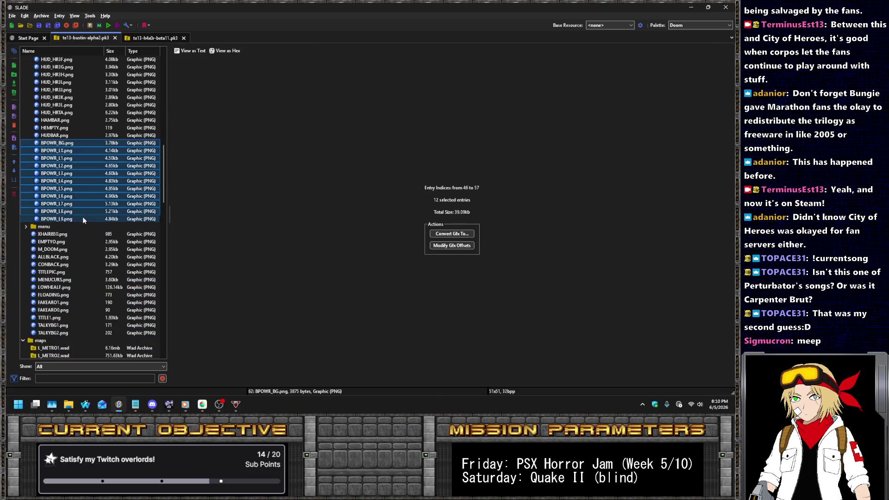
Delete the selected BPOWR graphics, then bring up the Project: Bustin design document in the browser.
key("Delete")
key("Return")
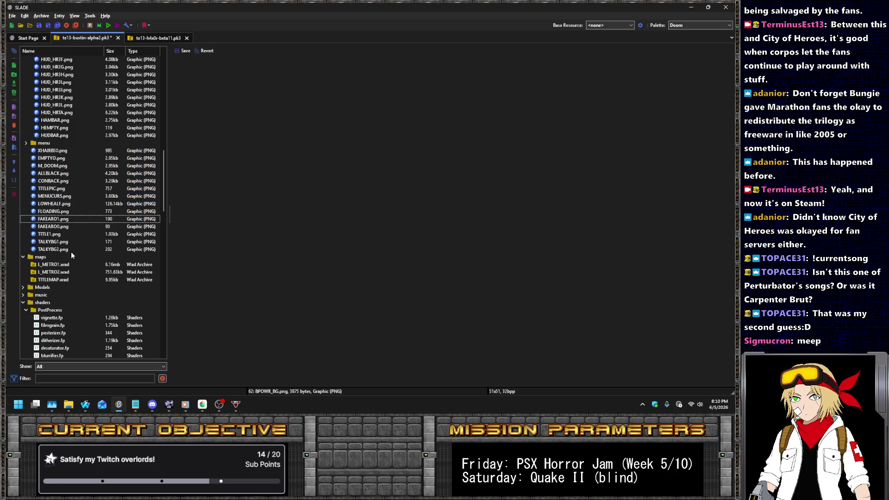
left_click(86, 411)
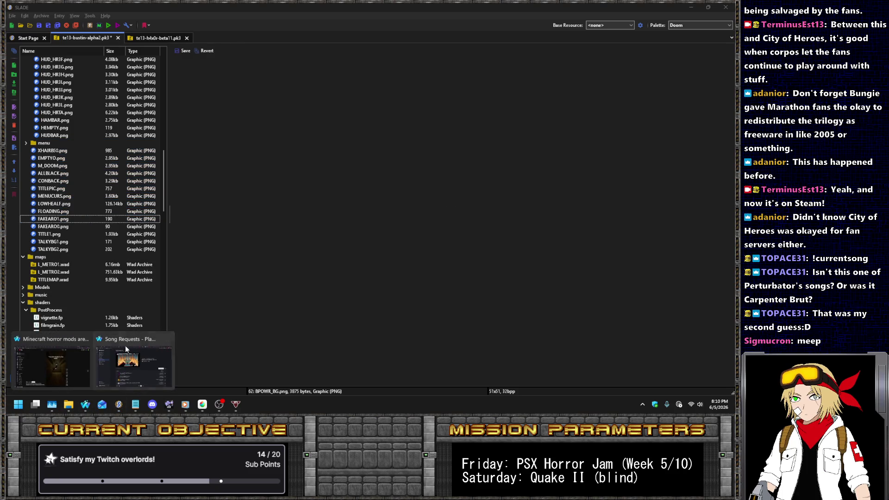
left_click(124, 342)
scroll(287, 6, "down", 5)
scroll(287, 7, "up", 3)
mouse_move(449, 9)
left_mouse_down()
mouse_move(639, 6)
mouse_move(408, 7)
left_mouse_up()
In Version History, add a bullet after the framework line noting leftover Ghostbusters Doom HUD work was removed.
left_click(64, 157)
left_click(74, 185)
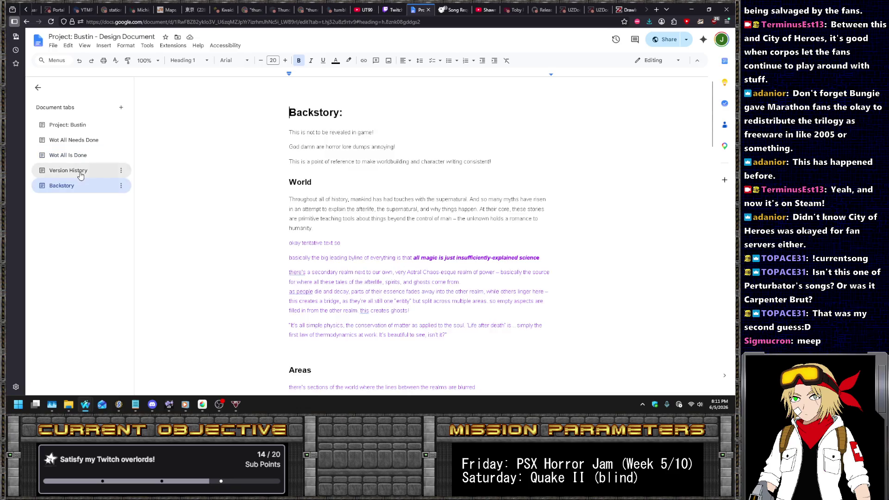
left_click(80, 172)
left_click(485, 153)
key("Return")
type("Apparently there was s")
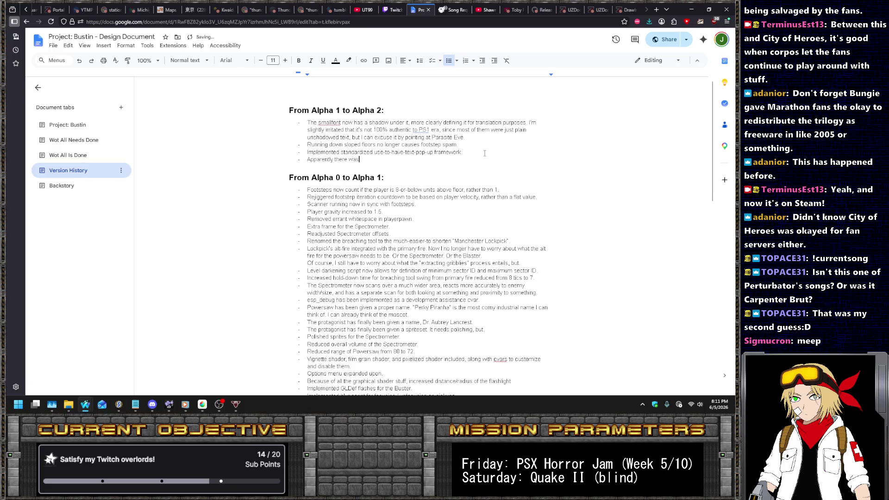
type("ome leftover Ghostbusters Doom HUD work.")
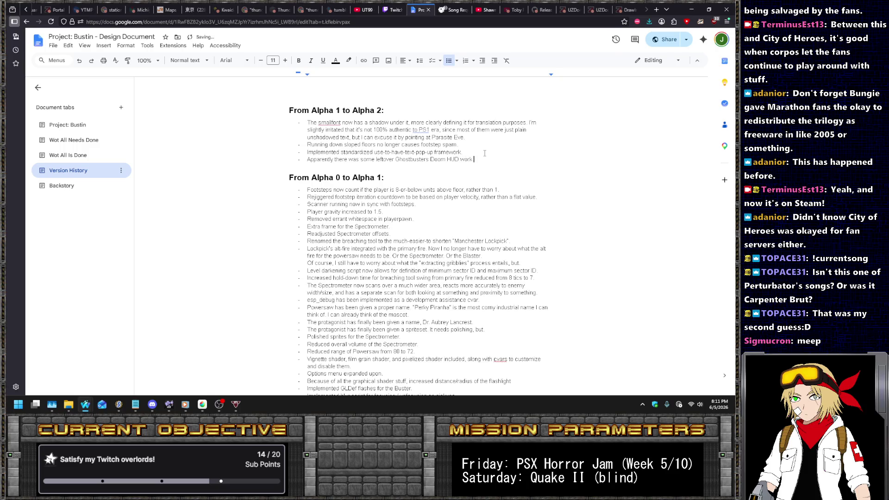
type("d.")
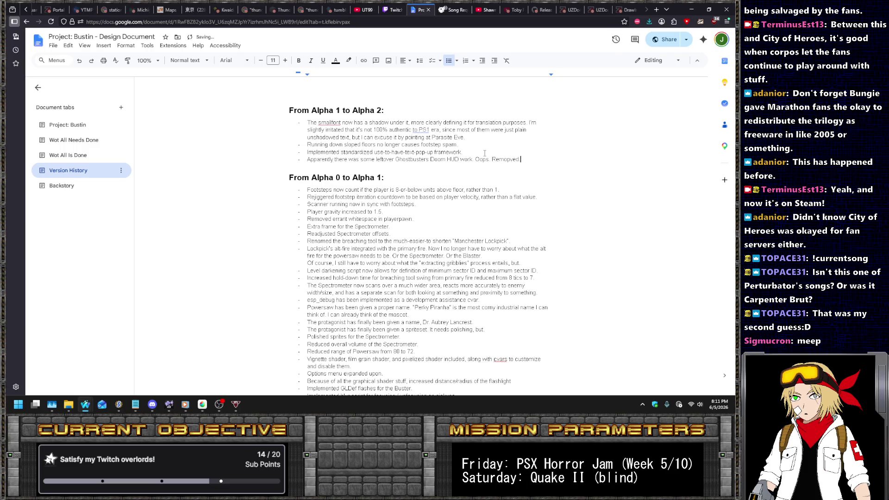
left_click(507, 148)
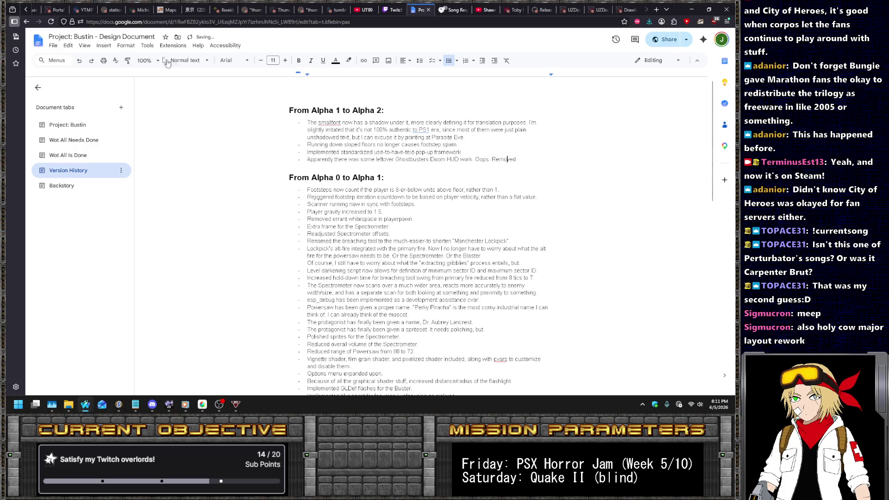
Zoom the document to 150% and bring SLADE back to the front.
left_click(147, 60)
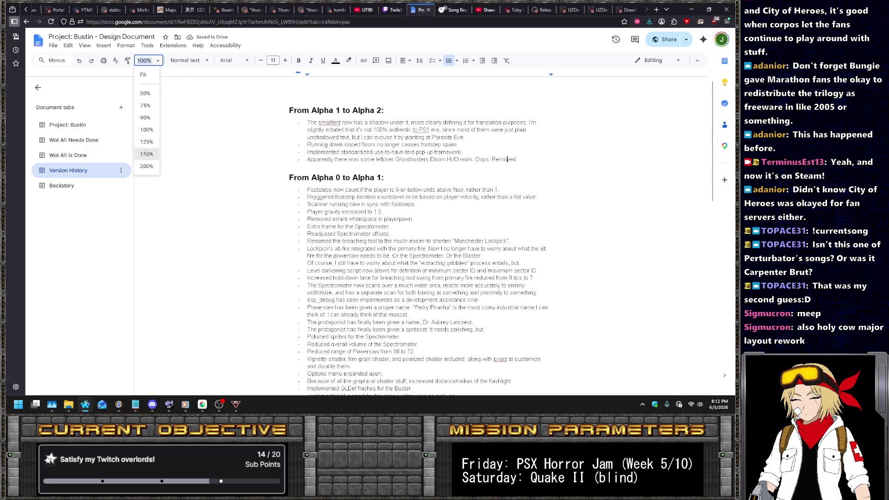
left_click(154, 153)
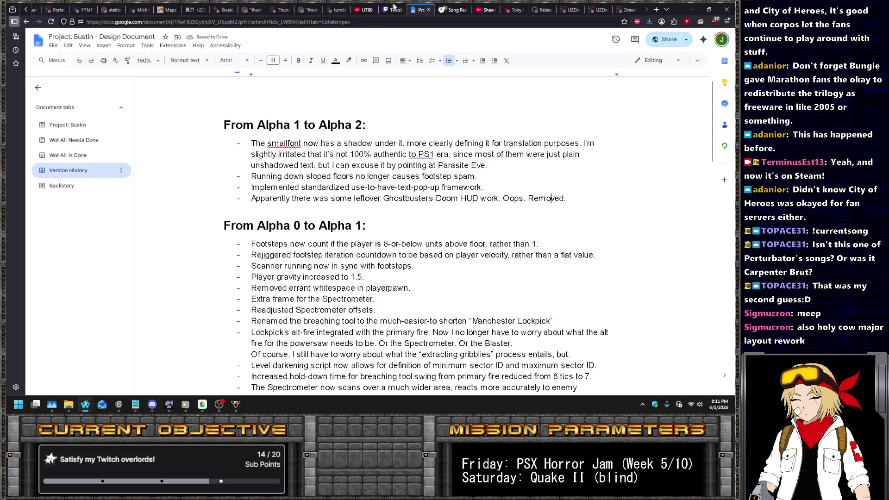
left_click(393, 9)
left_click(421, 8)
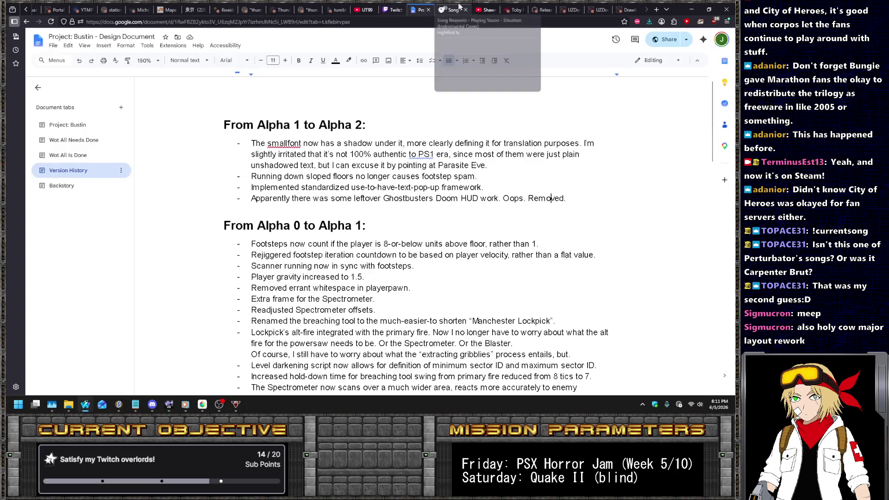
left_click(452, 9)
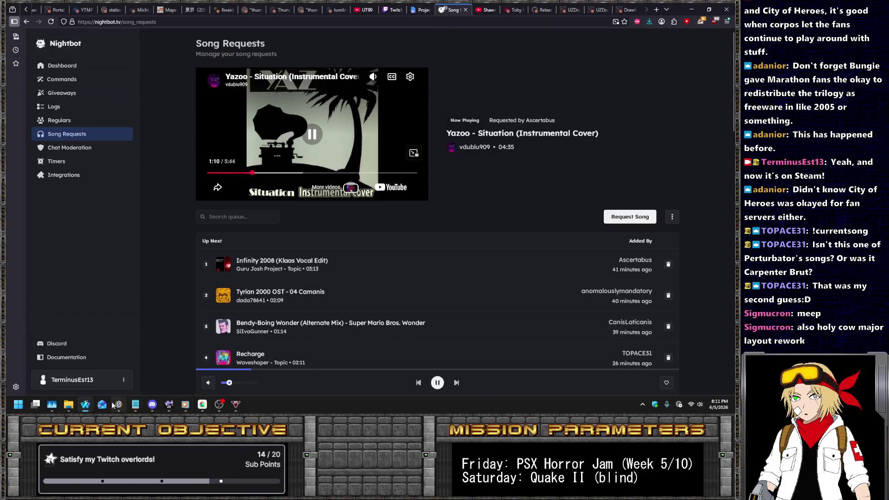
left_click(118, 404)
left_click(69, 204)
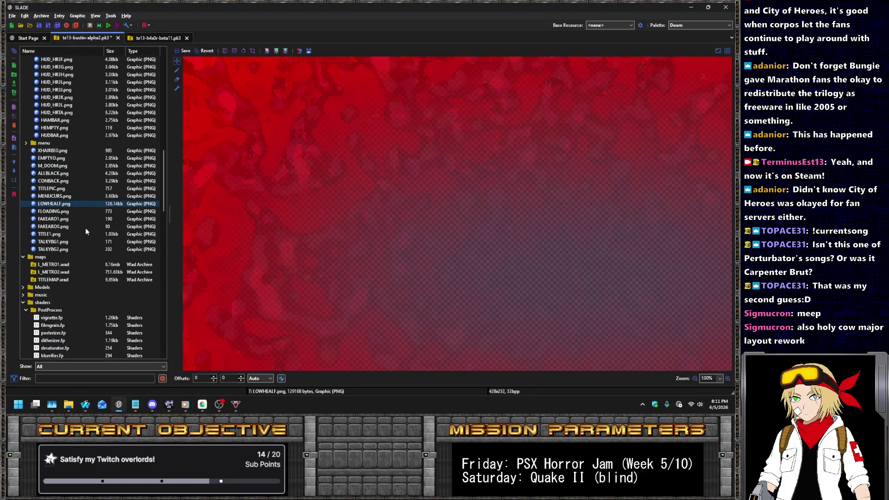
Preview the TALKYBG graphics and open zmapinfo.txt's skill definitions.
left_click(86, 226)
left_click(65, 242)
left_click(66, 250)
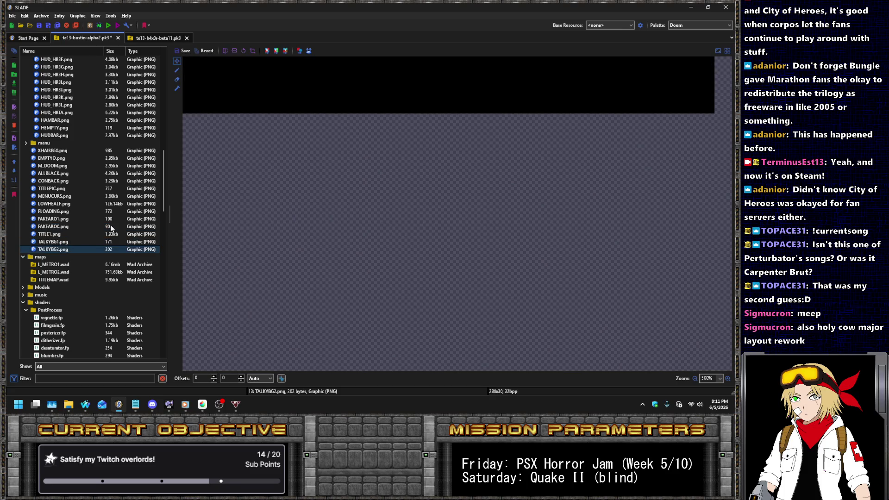
scroll(109, 221, "down", 15)
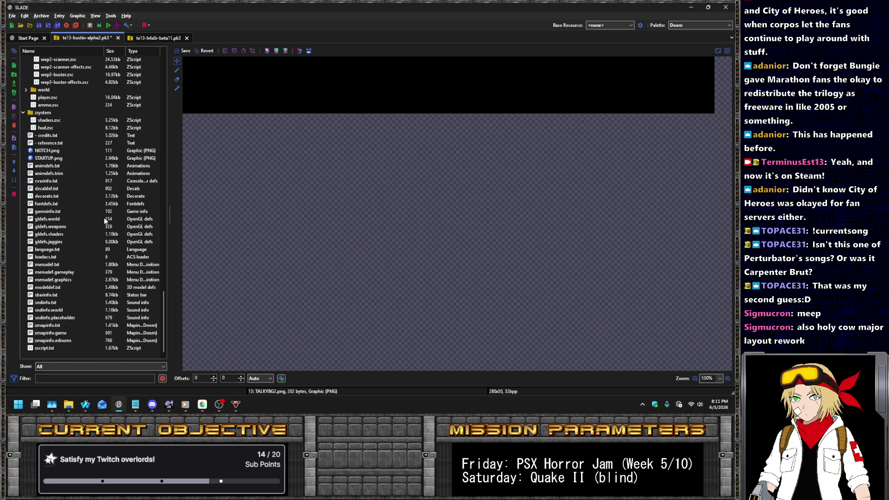
left_click(55, 272)
left_click(53, 335)
left_click(64, 326)
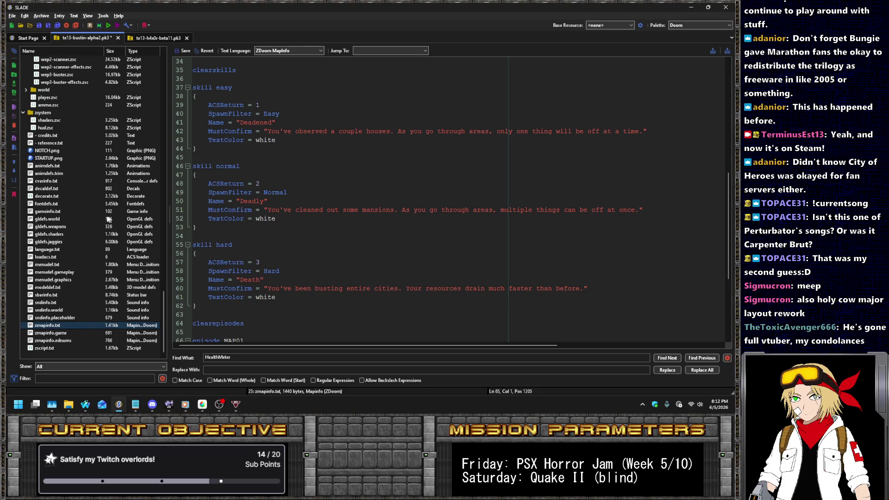
Open hud.zsc from the zsystem folder to view its HealthMeter drawing code.
scroll(317, 284, "down", 6)
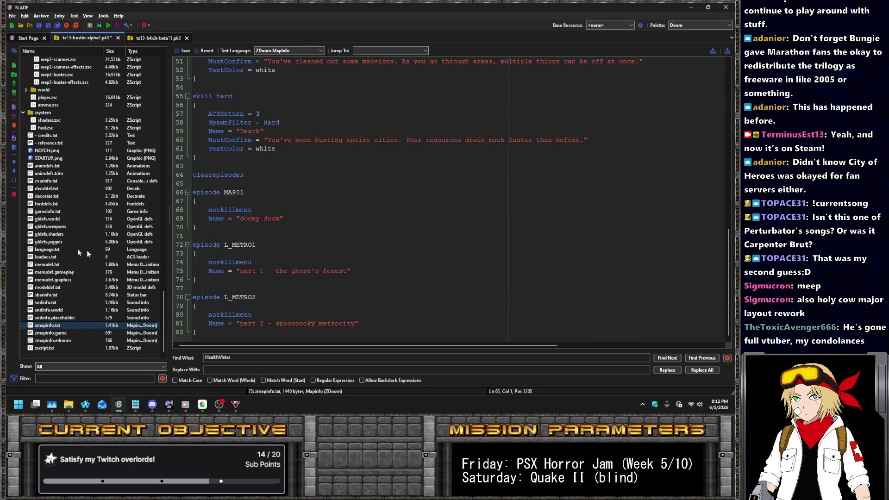
scroll(70, 232, "up", 4)
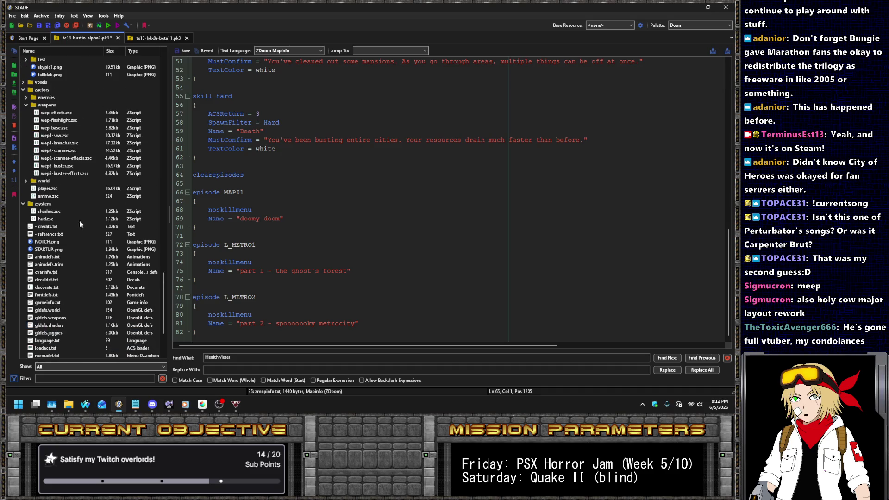
left_click(50, 219)
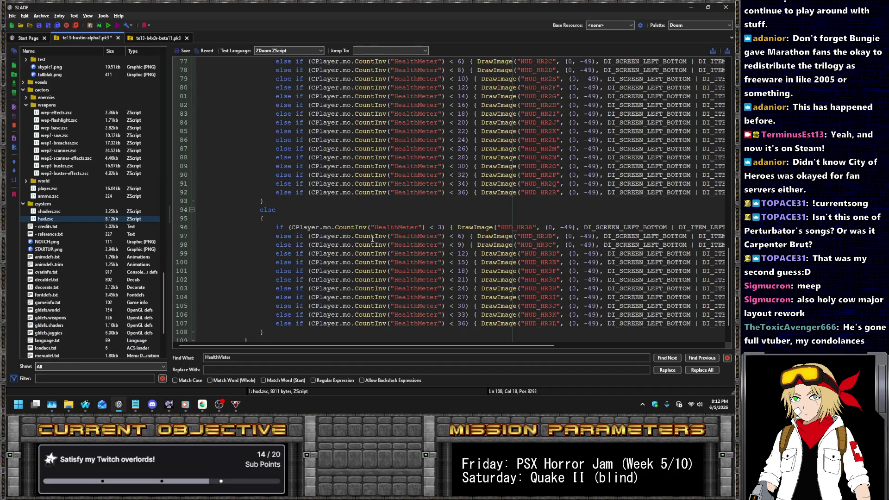